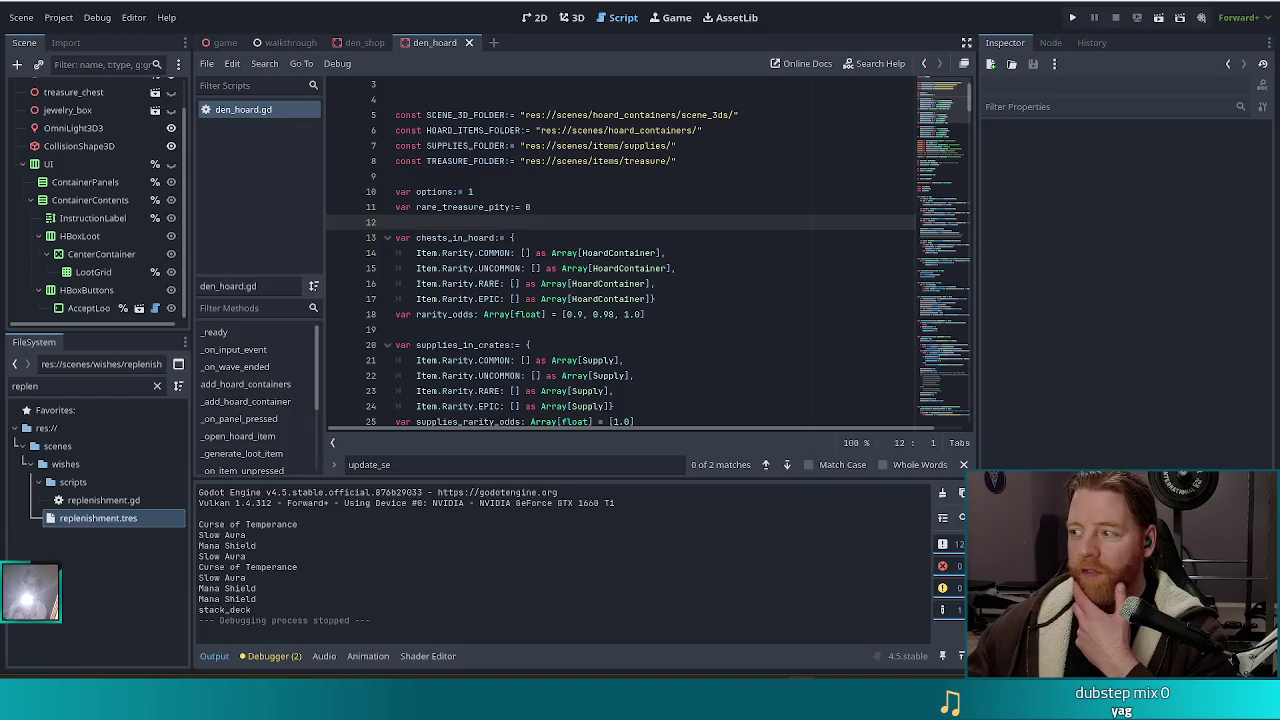
# Step: Work through options in the editor's central panel
pyautogui.click(689, 297)
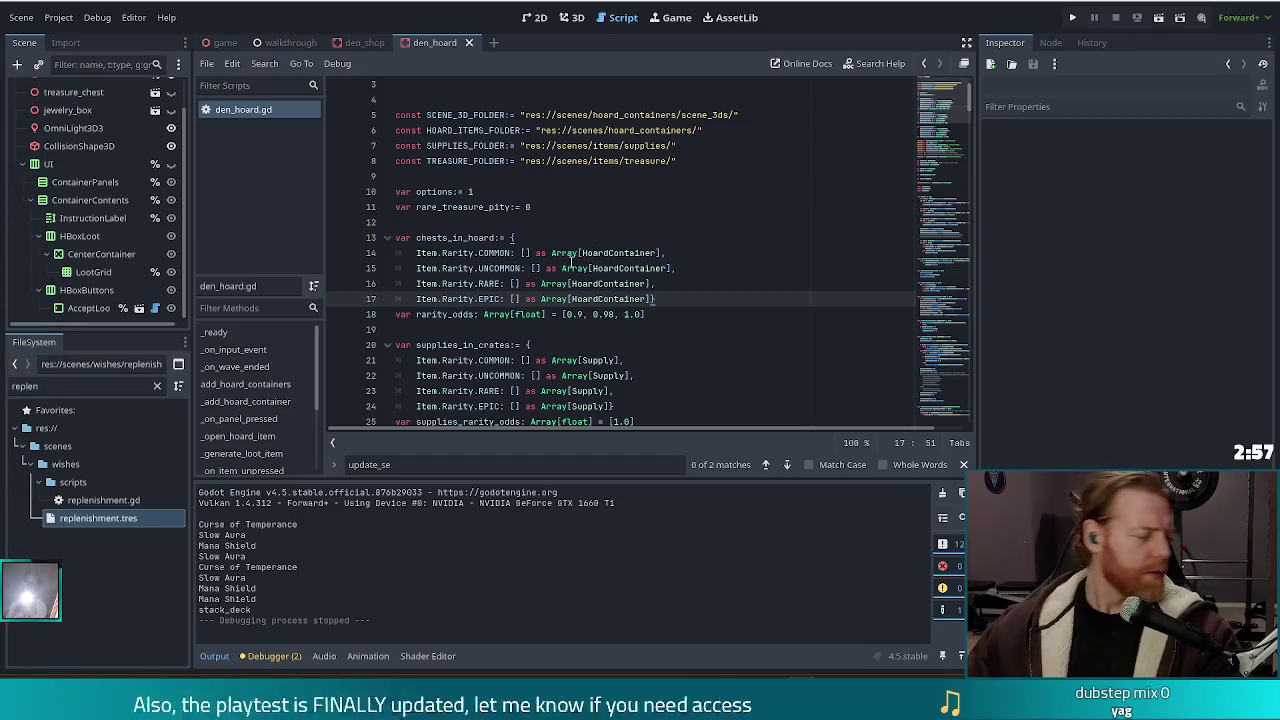
pyautogui.moveTo(574, 265)
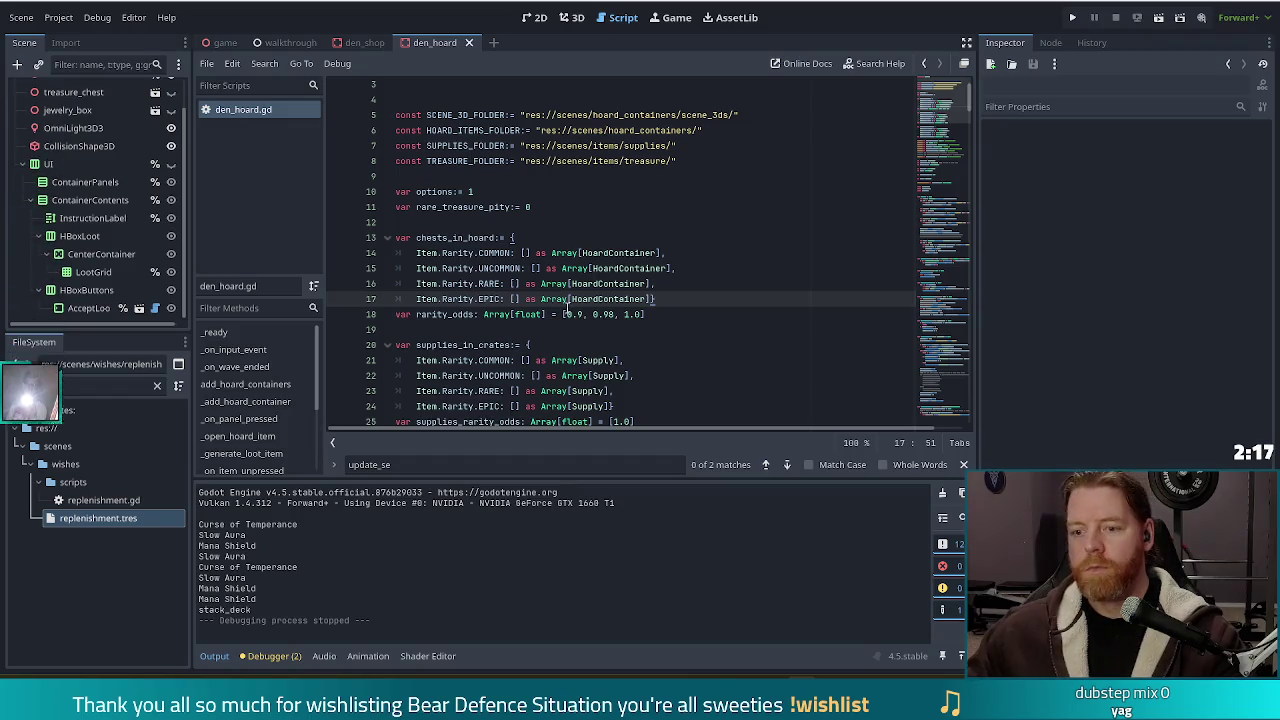
pyautogui.click(597, 284)
pyautogui.click(680, 314)
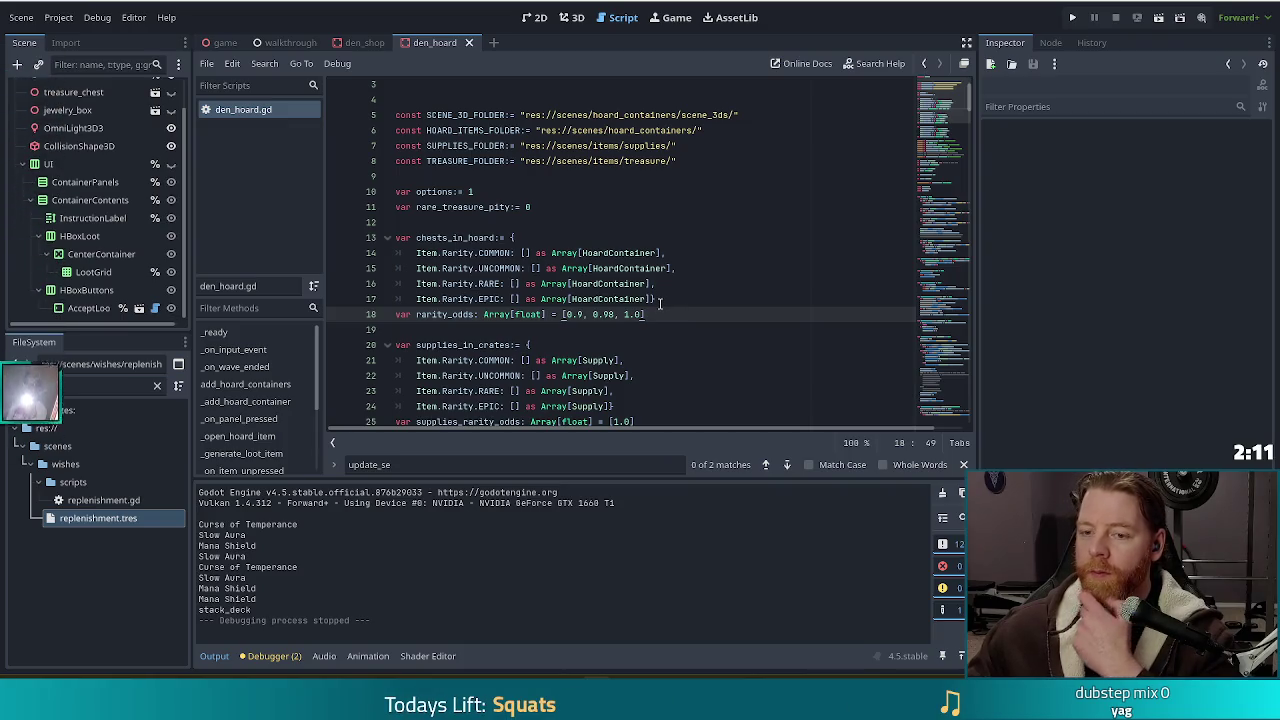
pyautogui.press('Up')
pyautogui.click(693, 318)
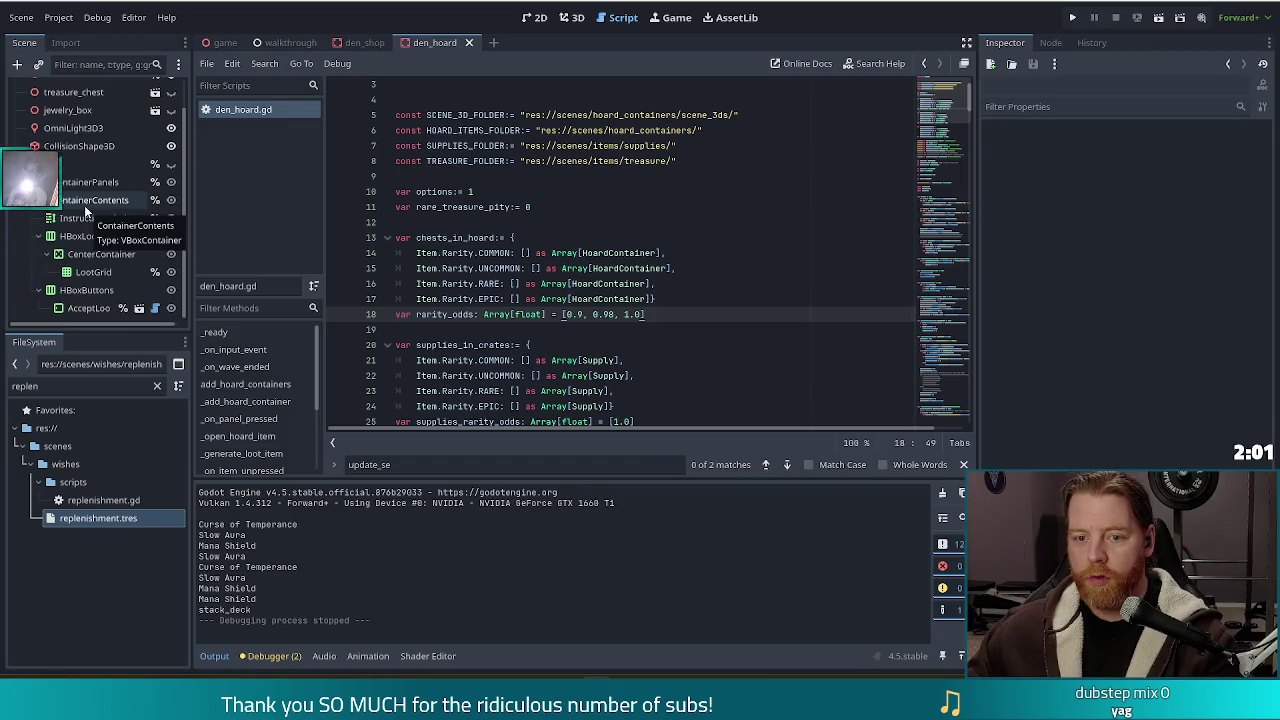
# Step: Filter files by 'wishing', open den_wishing_well.tscn and select the ThrowLYC node
pyautogui.doubleClick(20, 385)
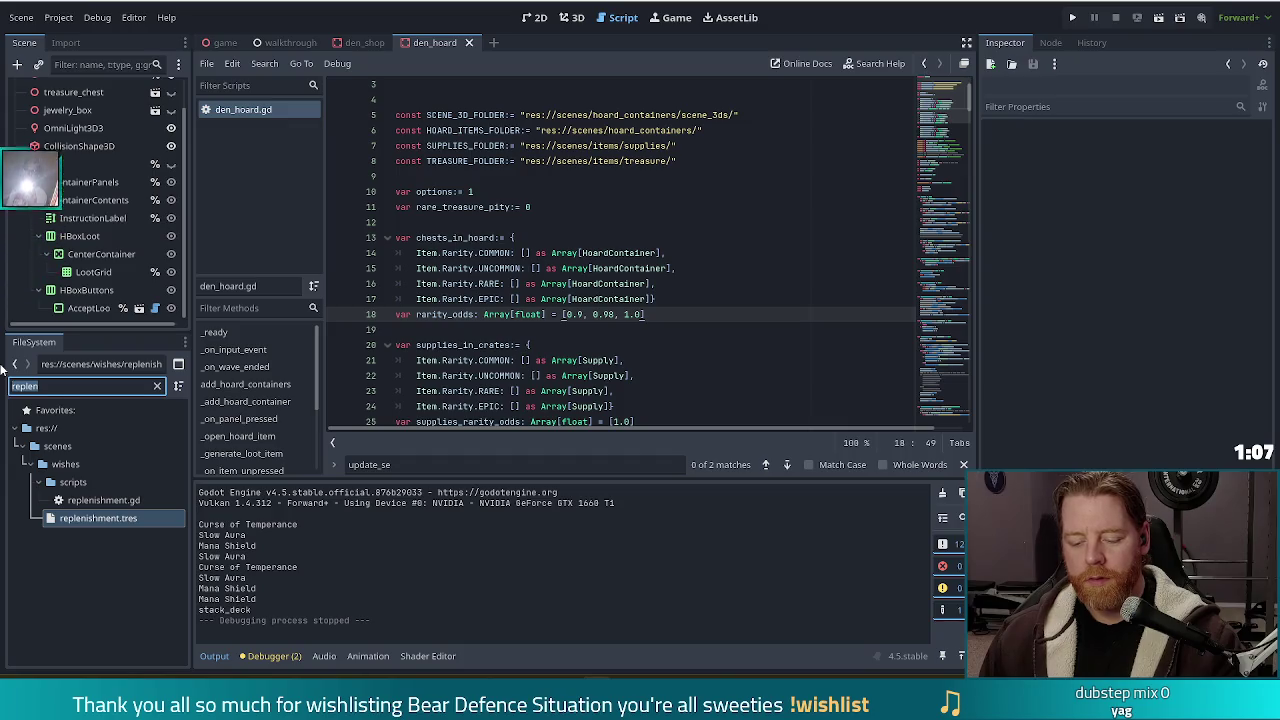
pyautogui.write('wishing')
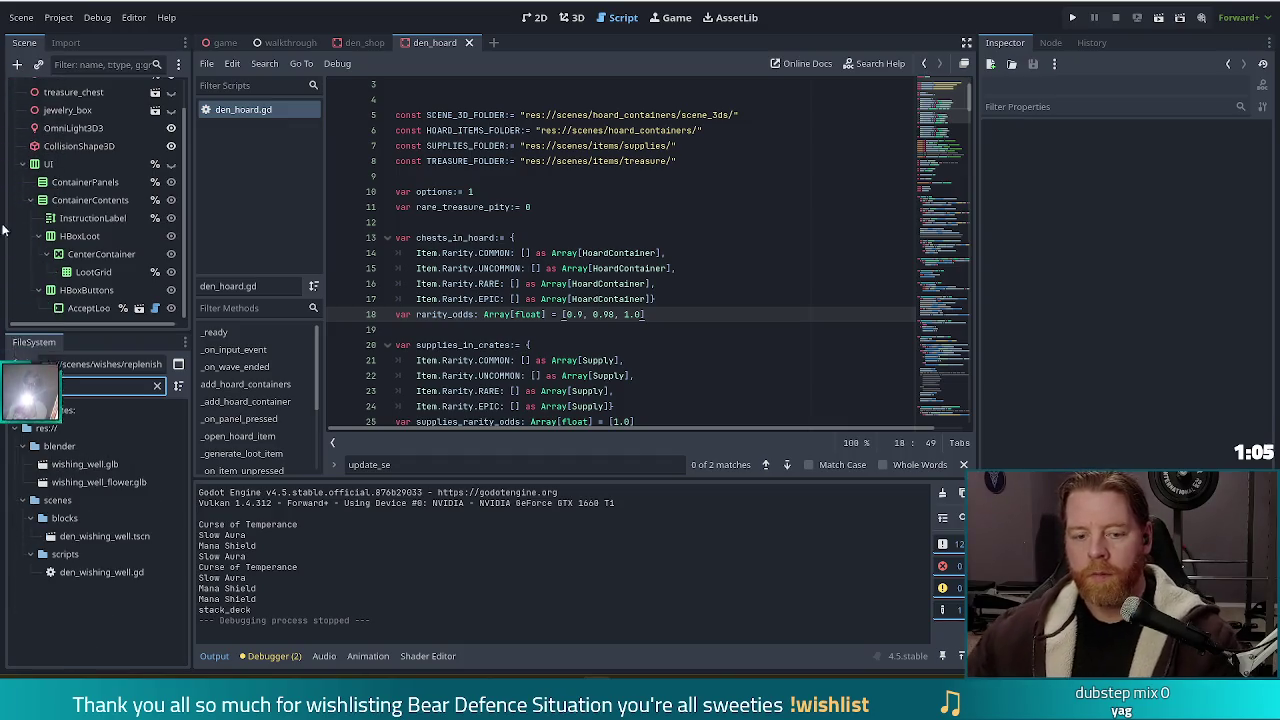
pyautogui.doubleClick(143, 535)
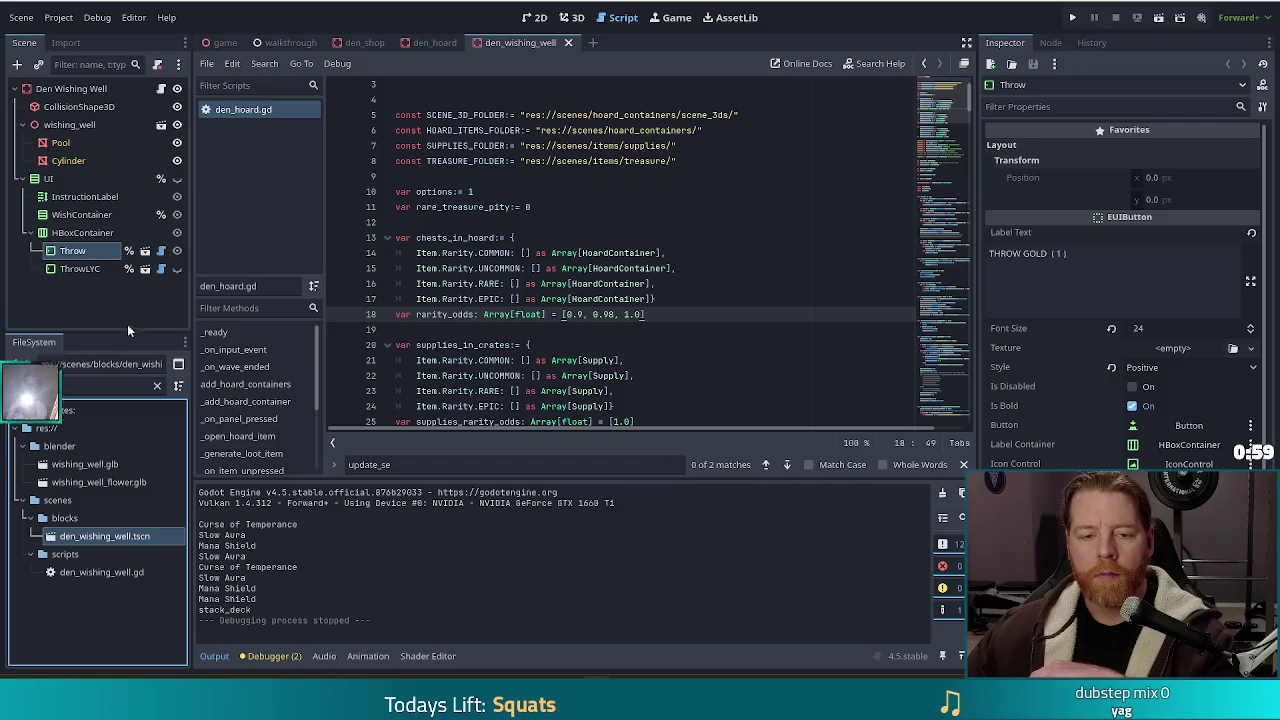
pyautogui.click(84, 269)
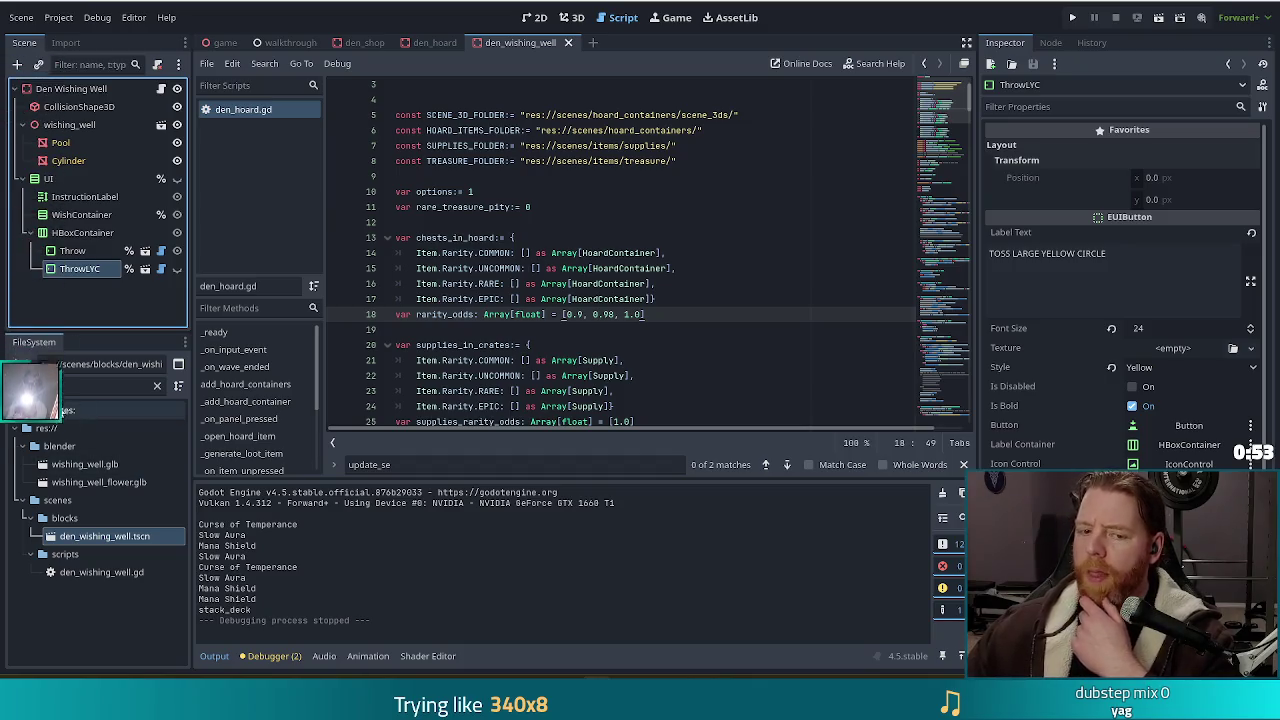
# Step: Filter files by 'large_' and select the large_yellow_circle resource
pyautogui.doubleClick(30, 386)
pyautogui.write('large_')
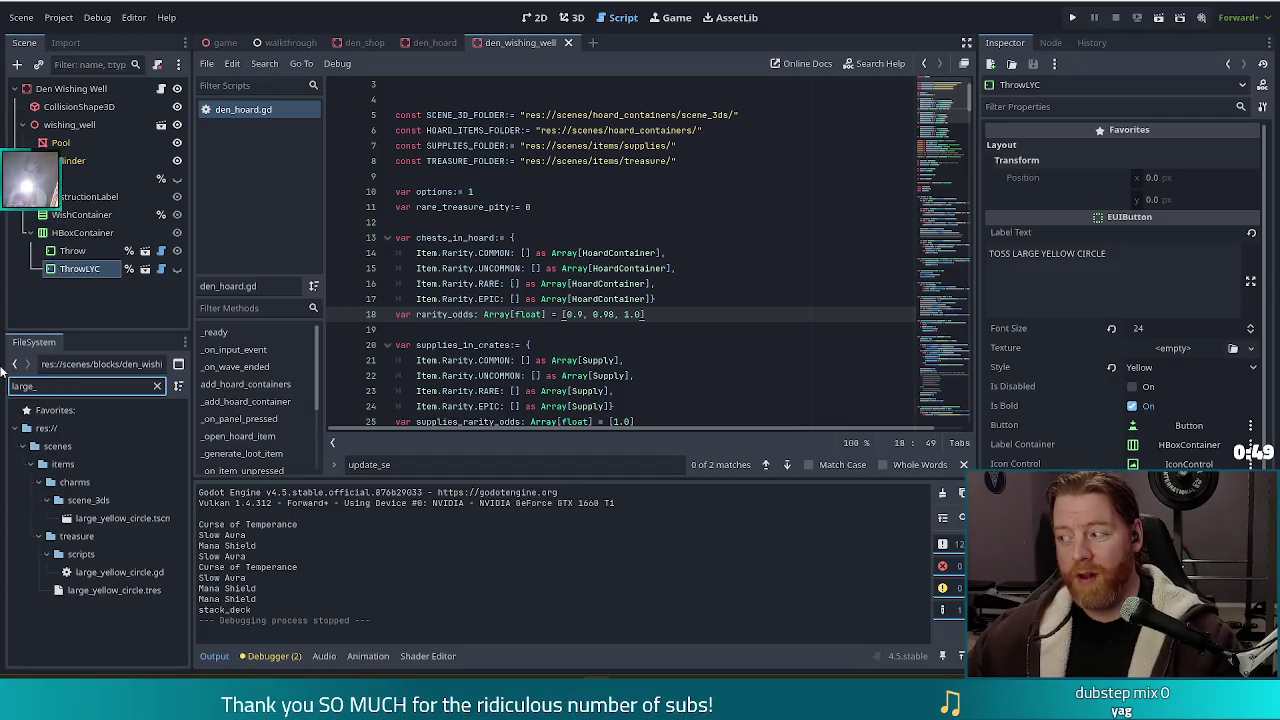
pyautogui.click(79, 592)
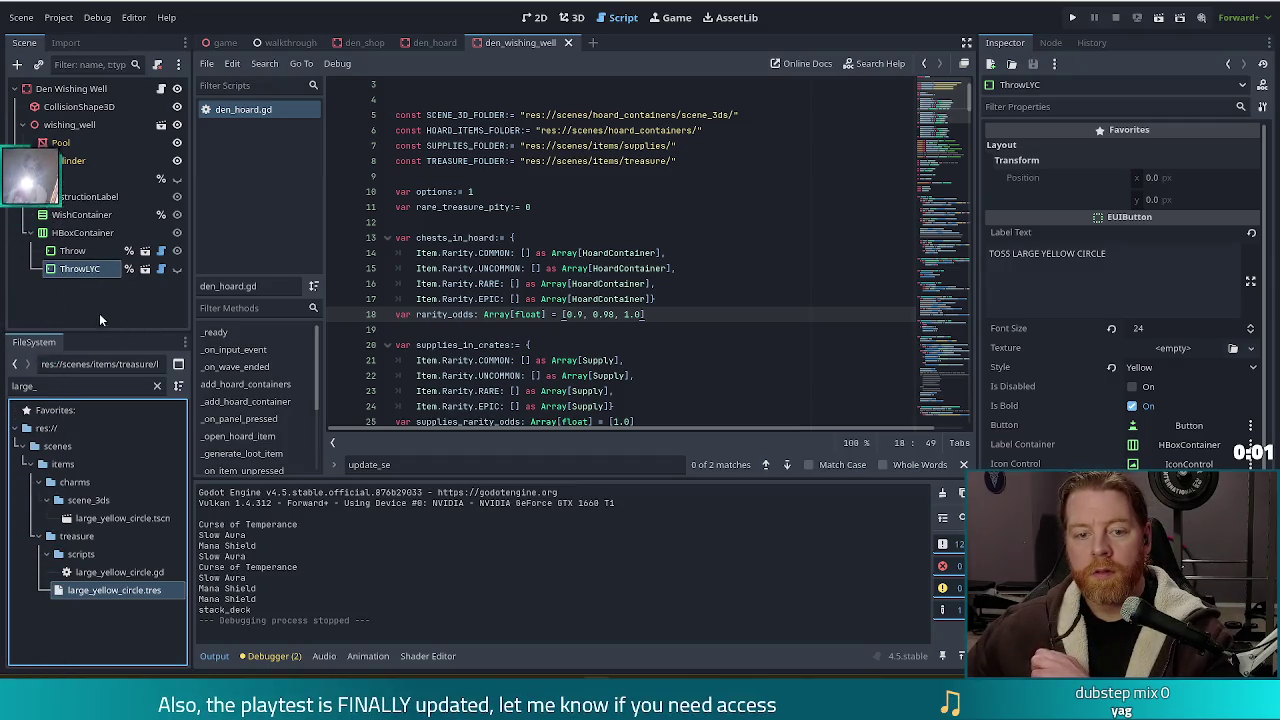
pyautogui.click(79, 308)
# Step: Delete the ThrowLYC button node from the scene and confirm
pyautogui.click(79, 270)
pyautogui.press('Delete')
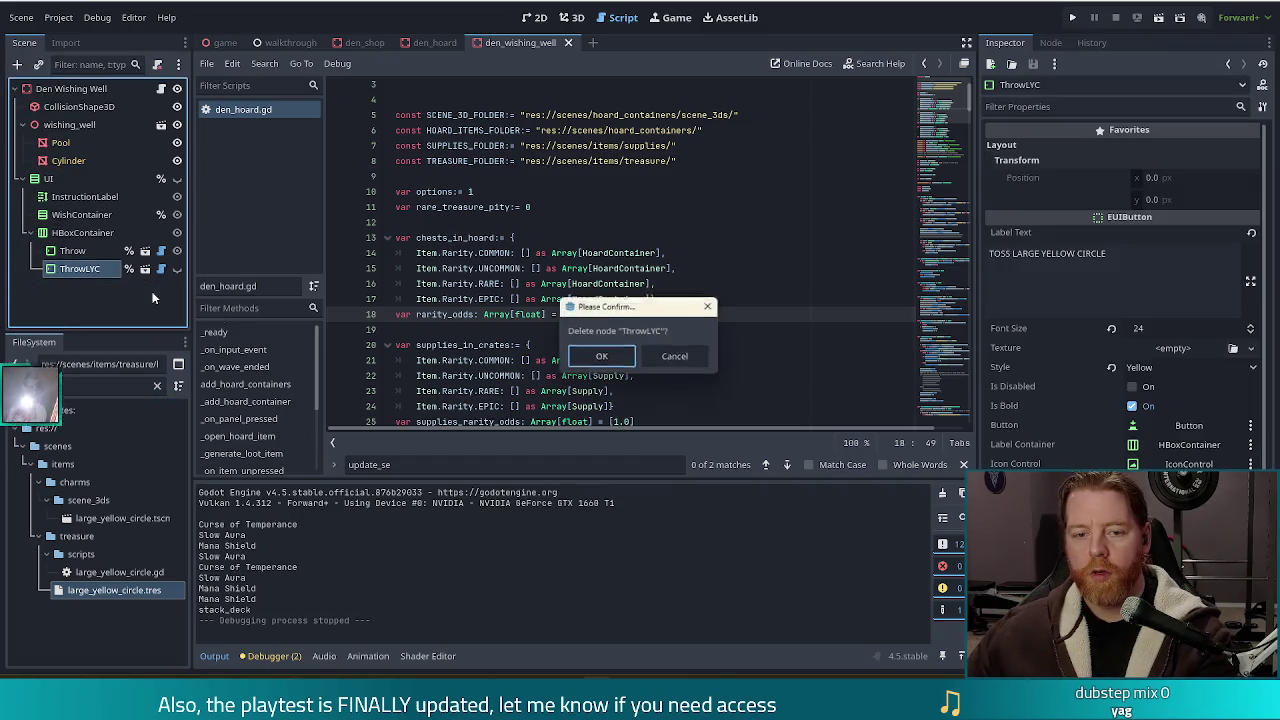
pyautogui.click(603, 358)
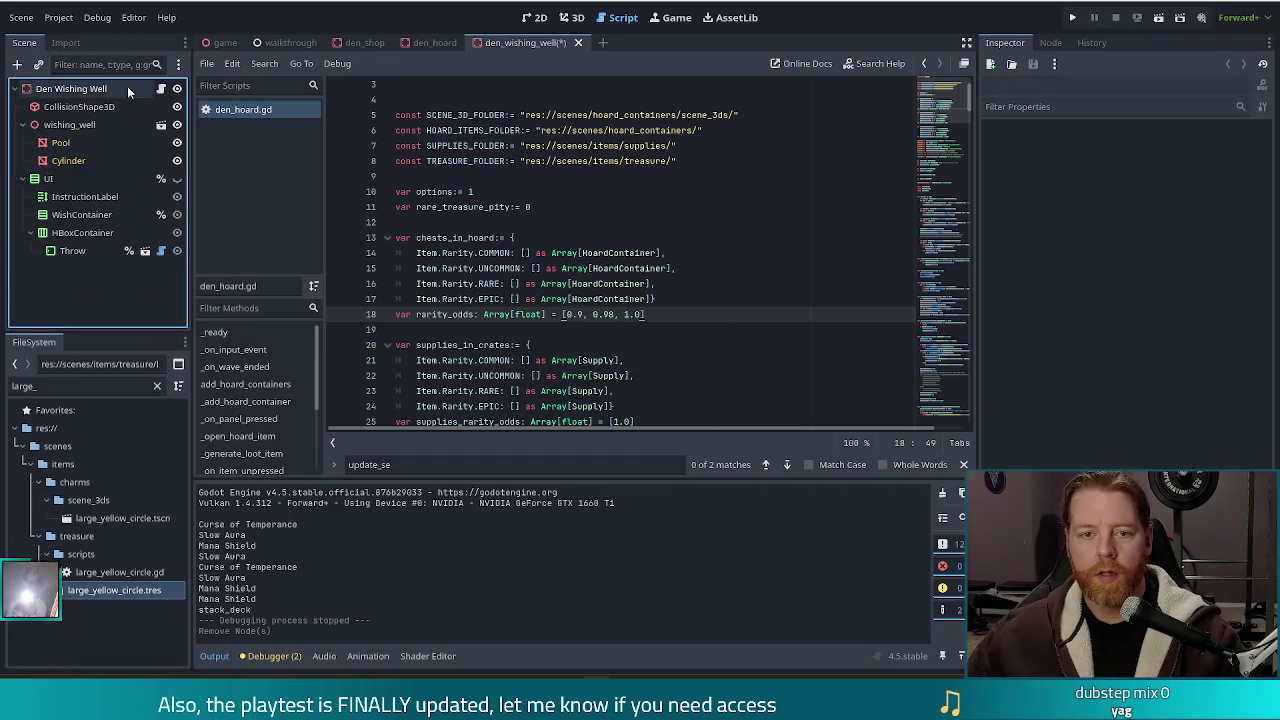
# Step: Remove the _throw_lyc_button declaration from den_wishing_well.gd and save the script
pyautogui.click(670, 163)
pyautogui.scroll(15, 650, 165)
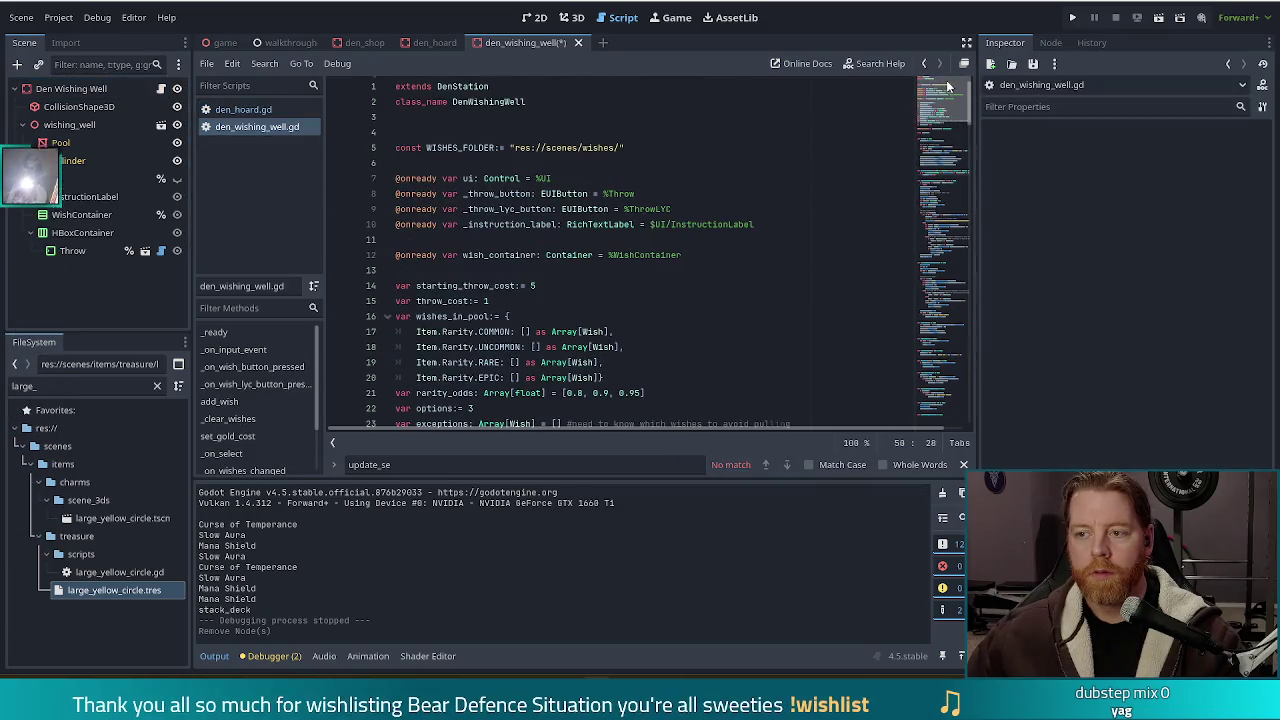
pyautogui.click(636, 167)
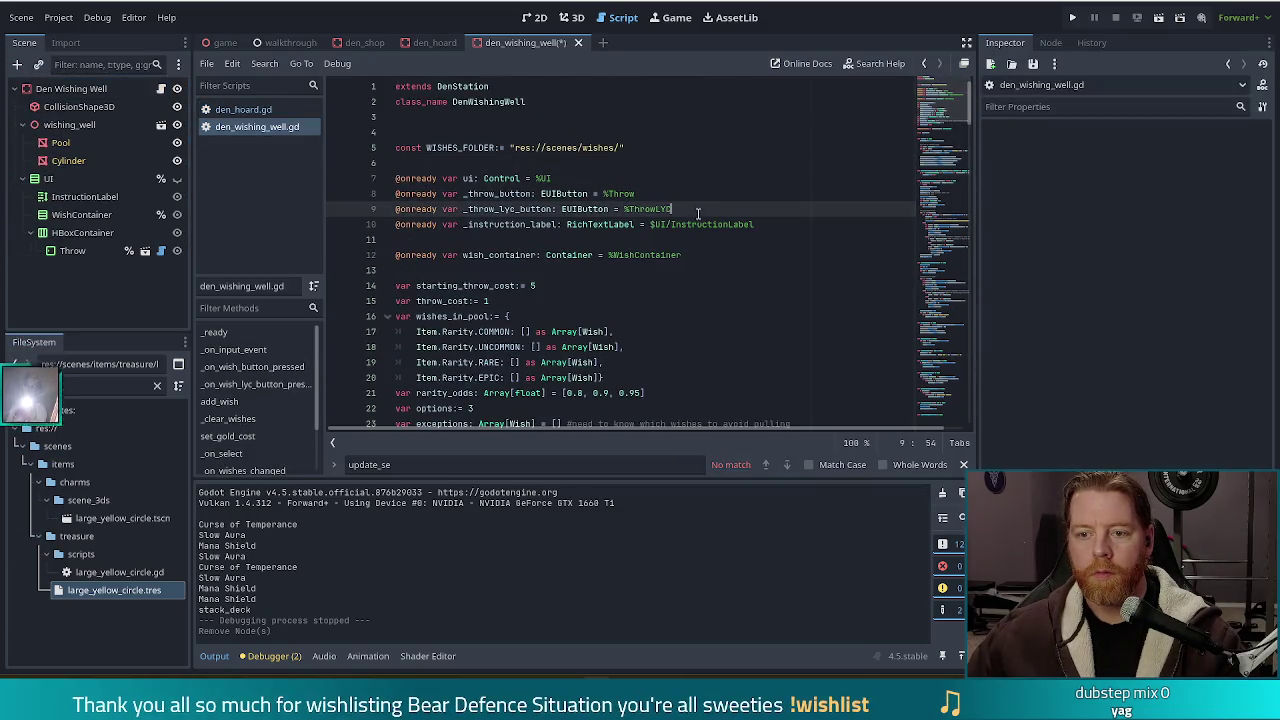
pyautogui.moveTo(694, 209); pyautogui.dragTo(704, 193)
pyautogui.press('Delete')
pyautogui.hotkey('ctrl', 's')
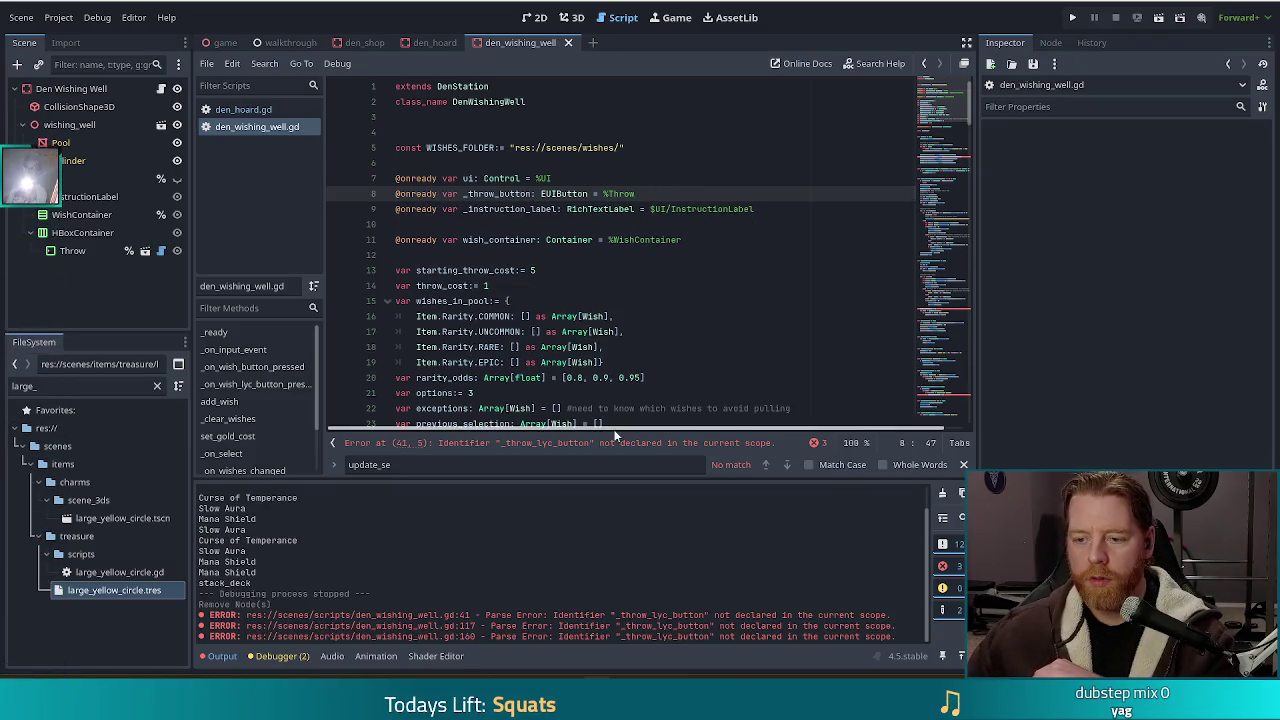
# Step: Delete the line 41 _throw_lyc_button connection and the _on_wish_lyc_button_pressed function
pyautogui.click(611, 443)
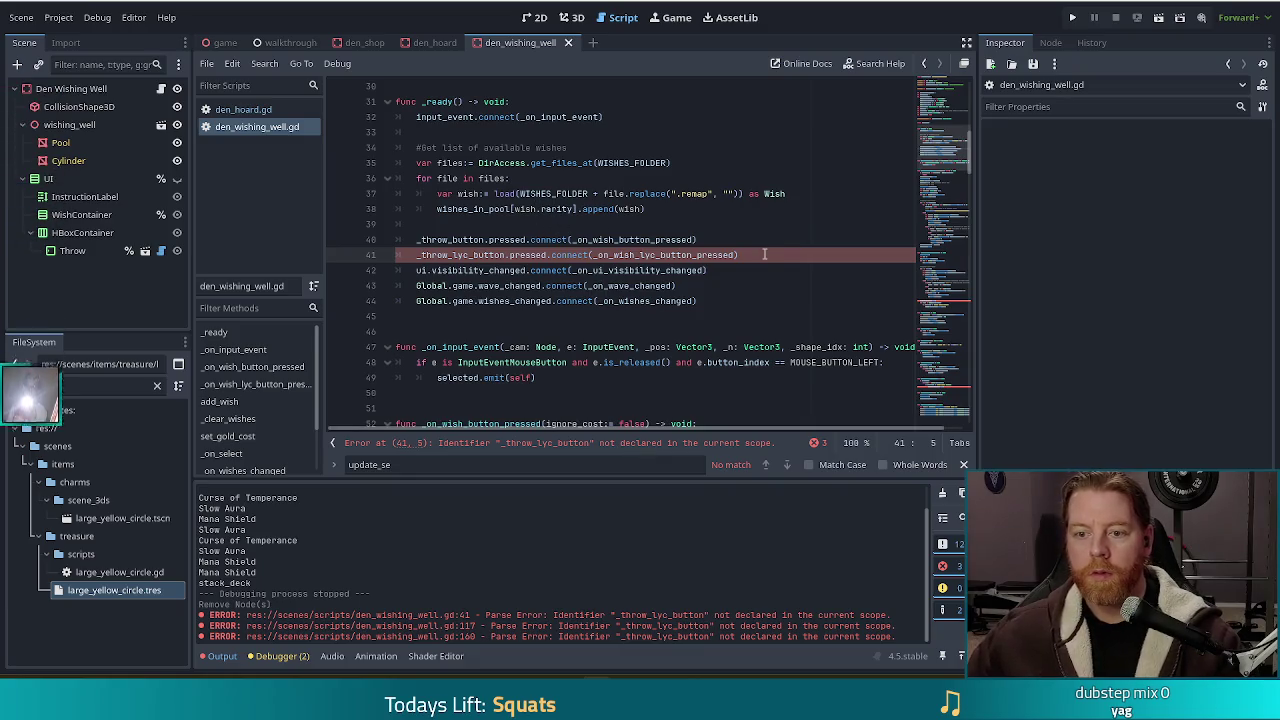
pyautogui.moveTo(764, 254); pyautogui.dragTo(769, 247)
pyautogui.press('BackSpace')
pyautogui.click(944, 303)
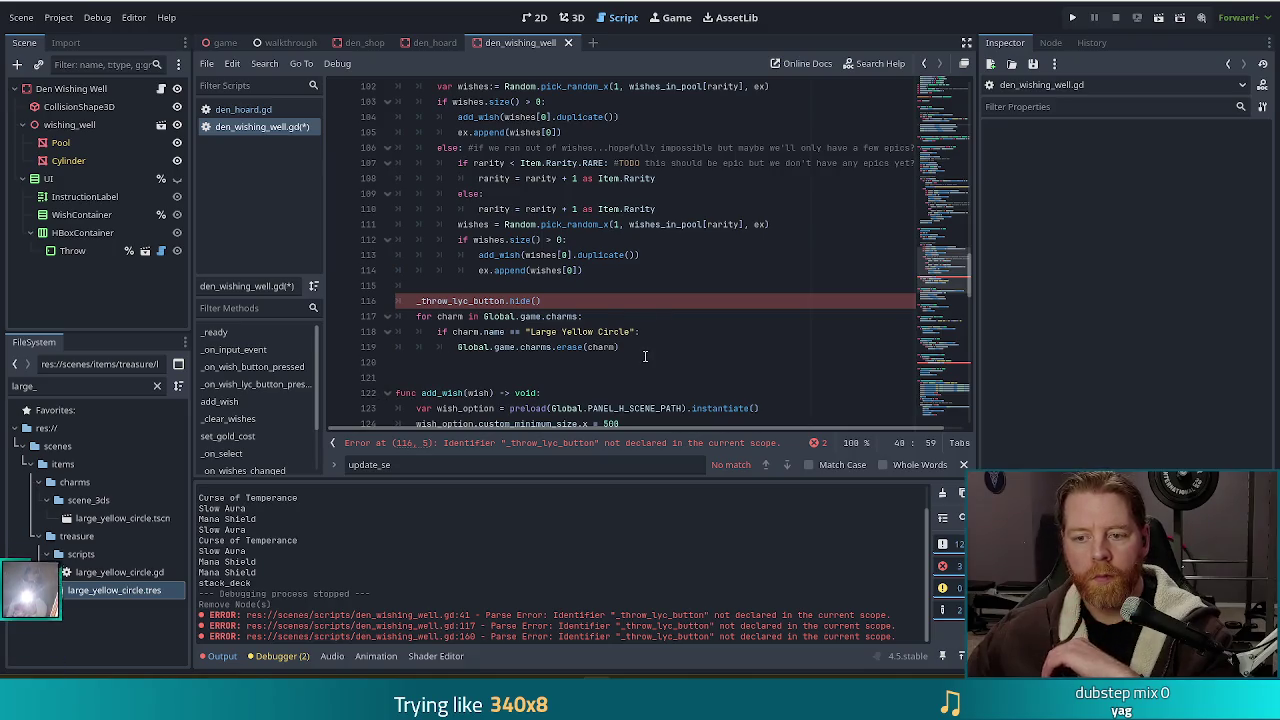
pyautogui.moveTo(642, 344)
pyautogui.mouseDown()
pyautogui.moveTo(429, 331)
pyautogui.moveTo(372, 298)
pyautogui.mouseUp()
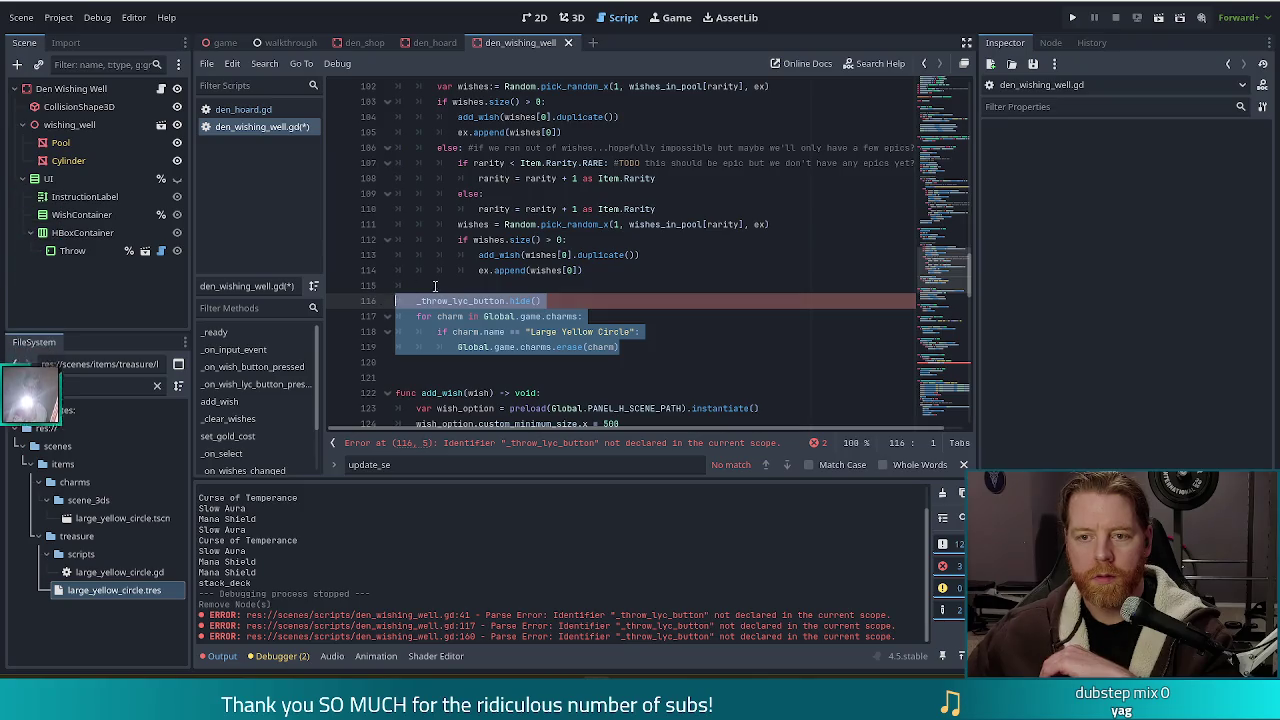
pyautogui.scroll(5, 434, 286)
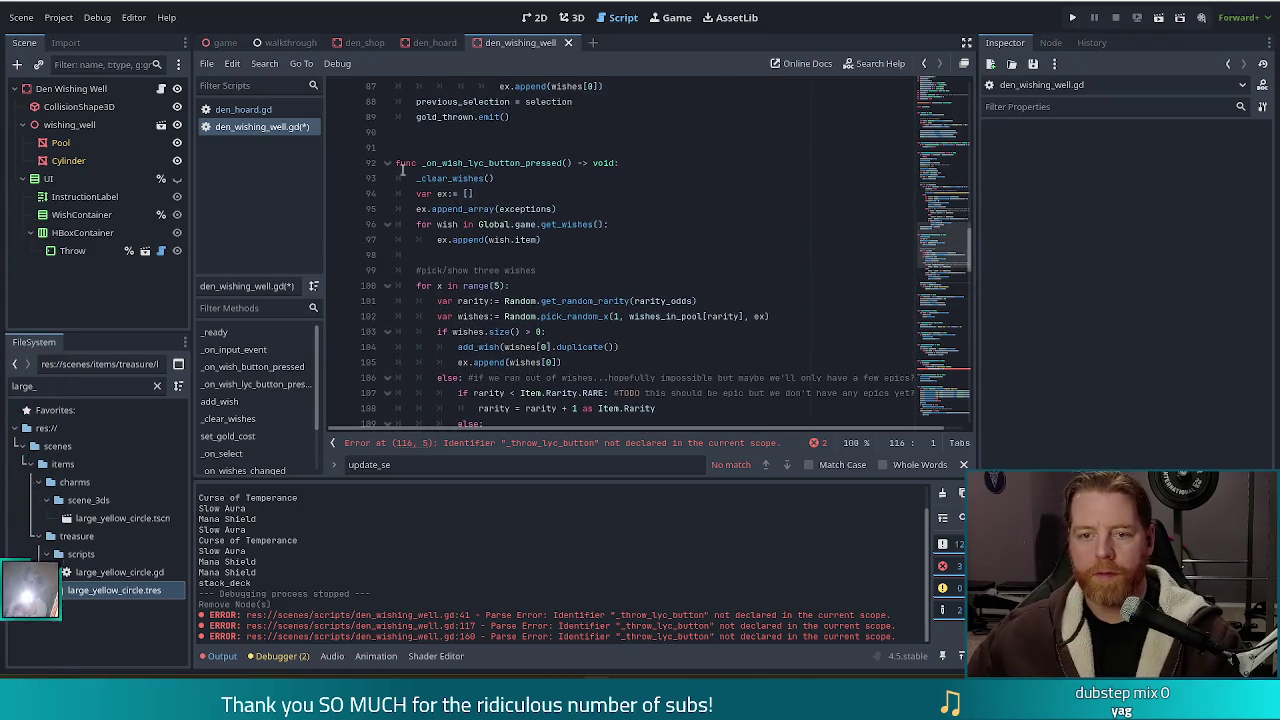
pyautogui.keyDown('shift'); pyautogui.click(398, 162); pyautogui.keyUp('shift')
pyautogui.press('Delete')
pyautogui.press('BackSpace')
pyautogui.press('BackSpace')
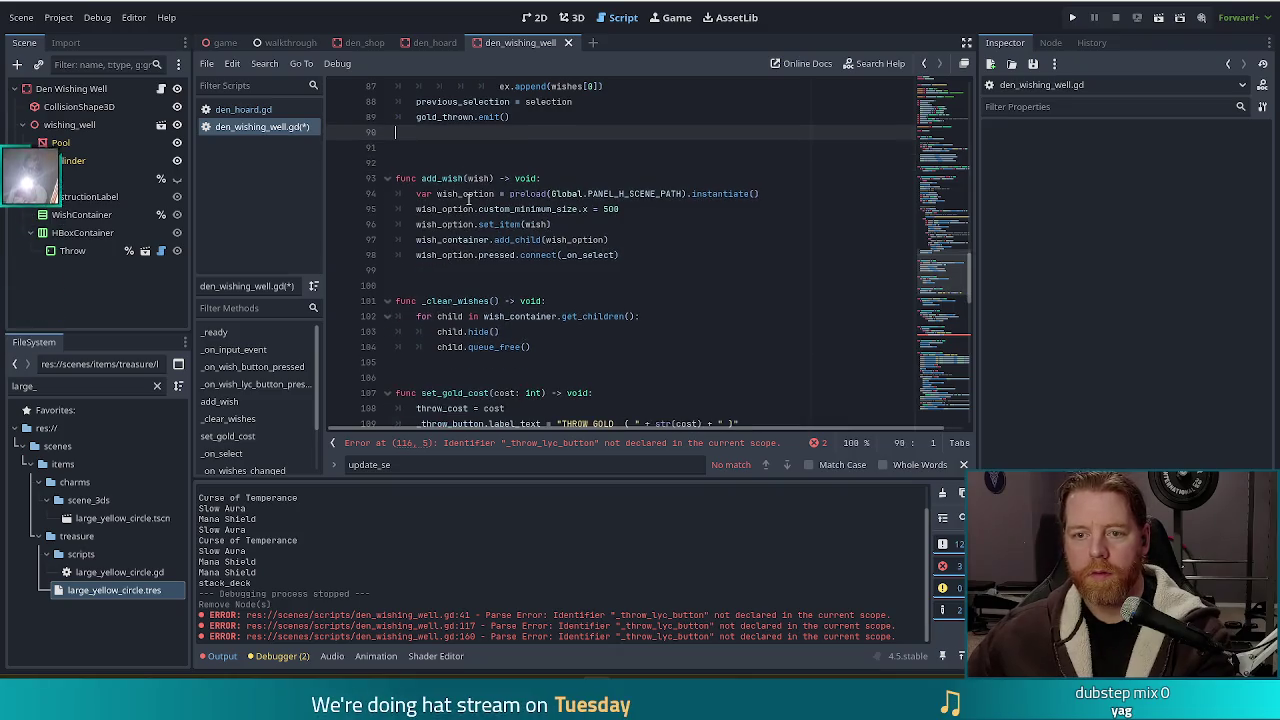
pyautogui.press('BackSpace')
# Step: Delete the _on_ui_visibility_changed function, save, and remove the ui.visibility_changed connect line
pyautogui.scroll(-8, 942, 312)
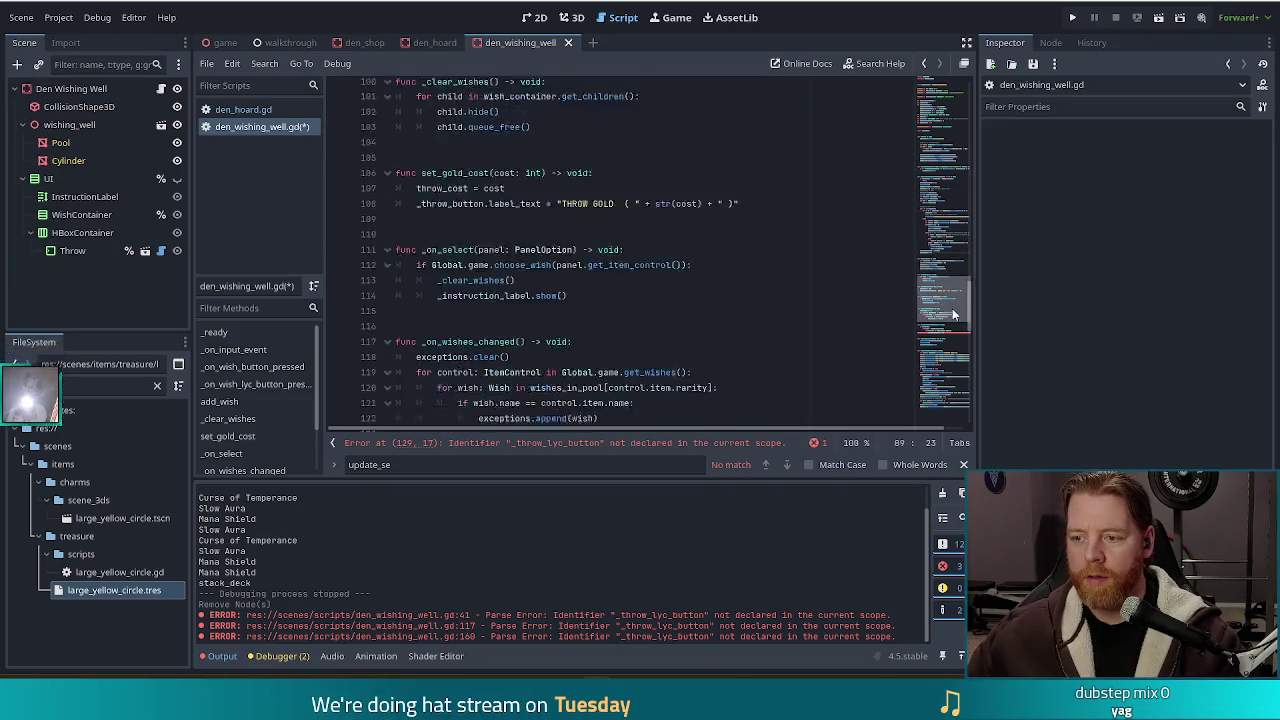
pyautogui.click(625, 316)
pyautogui.moveTo(620, 346); pyautogui.dragTo(340, 285)
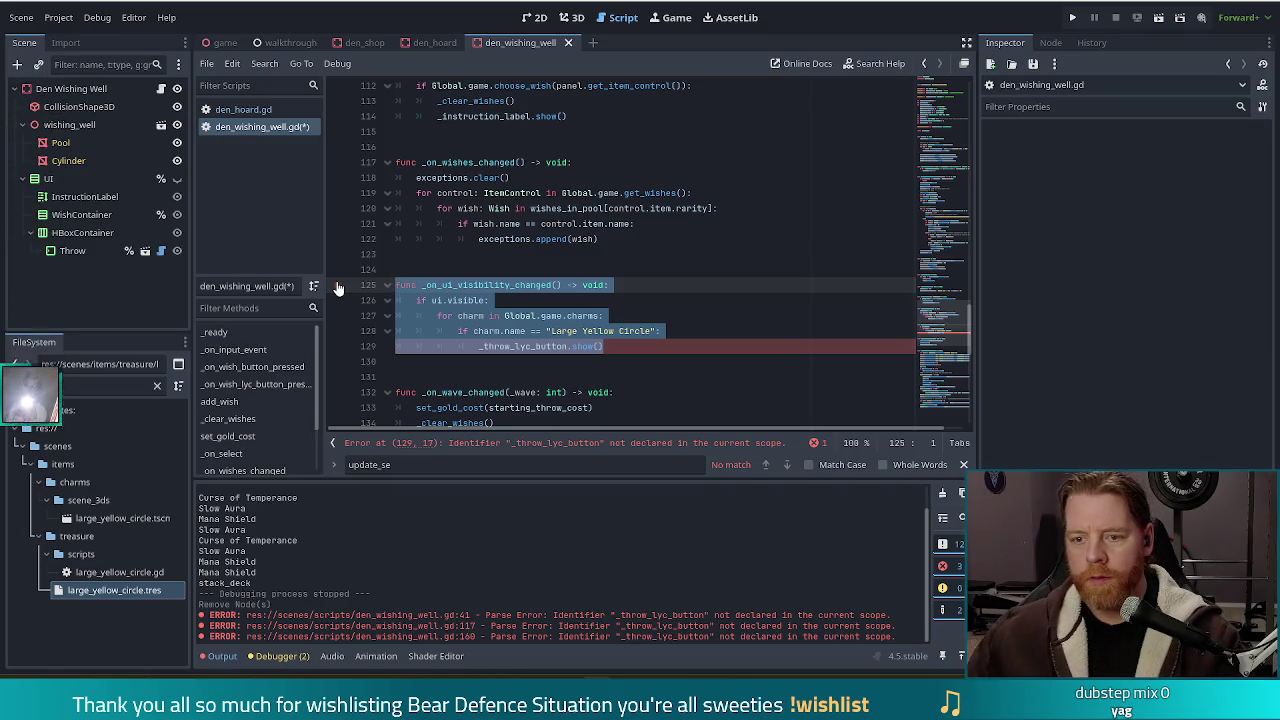
pyautogui.click(627, 330)
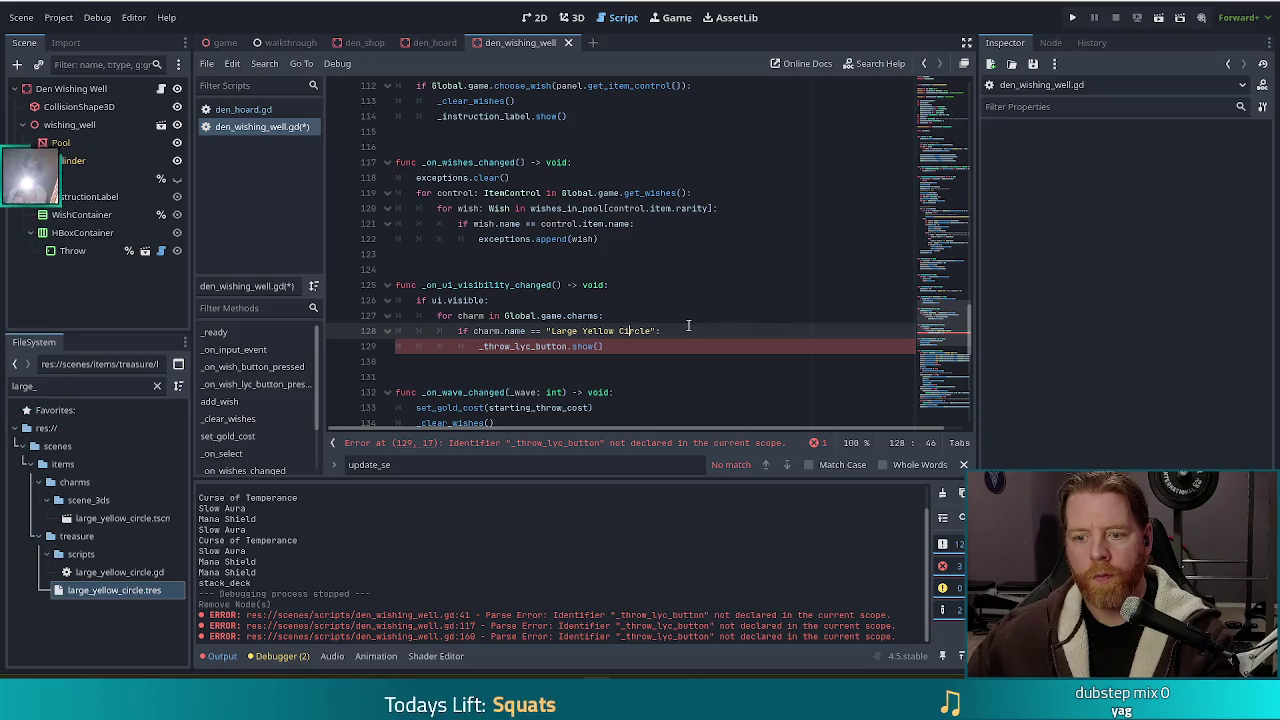
pyautogui.moveTo(625, 357); pyautogui.dragTo(385, 254)
pyautogui.press('BackSpace')
pyautogui.press('BackSpace')
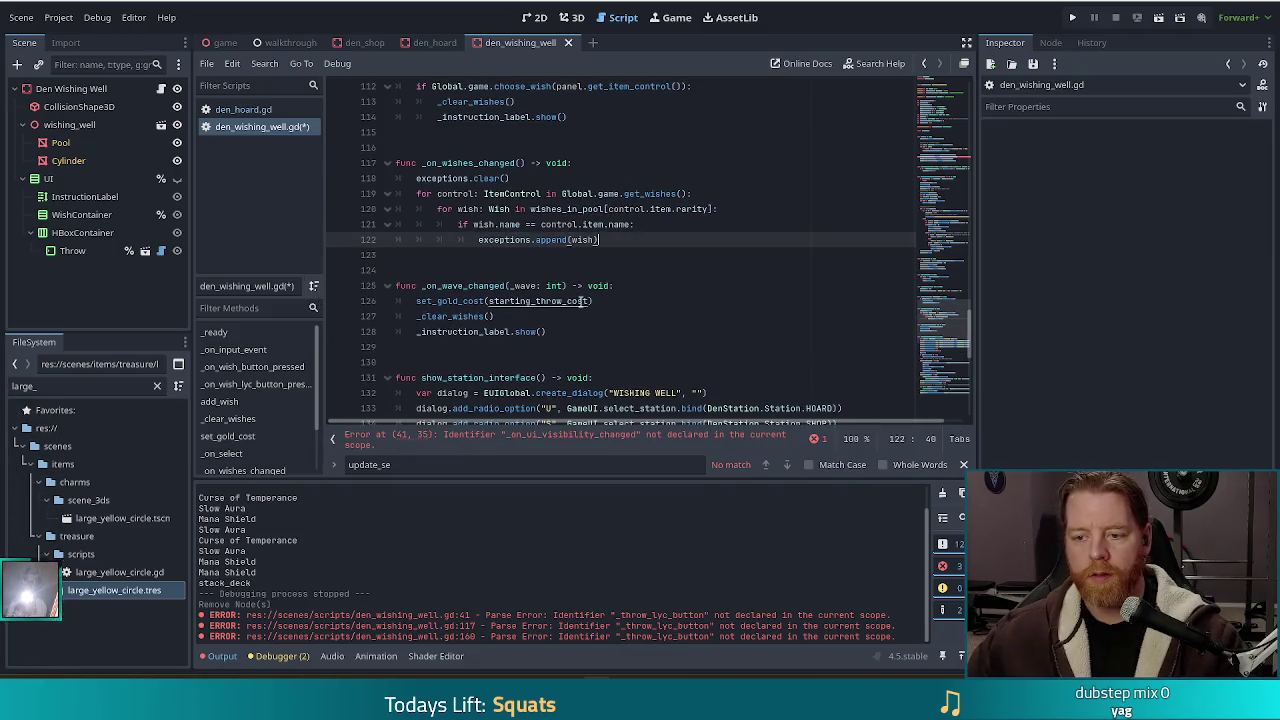
pyautogui.press('Down')
pyautogui.press('Down')
pyautogui.press('Down')
pyautogui.hotkey('ctrl', 's')
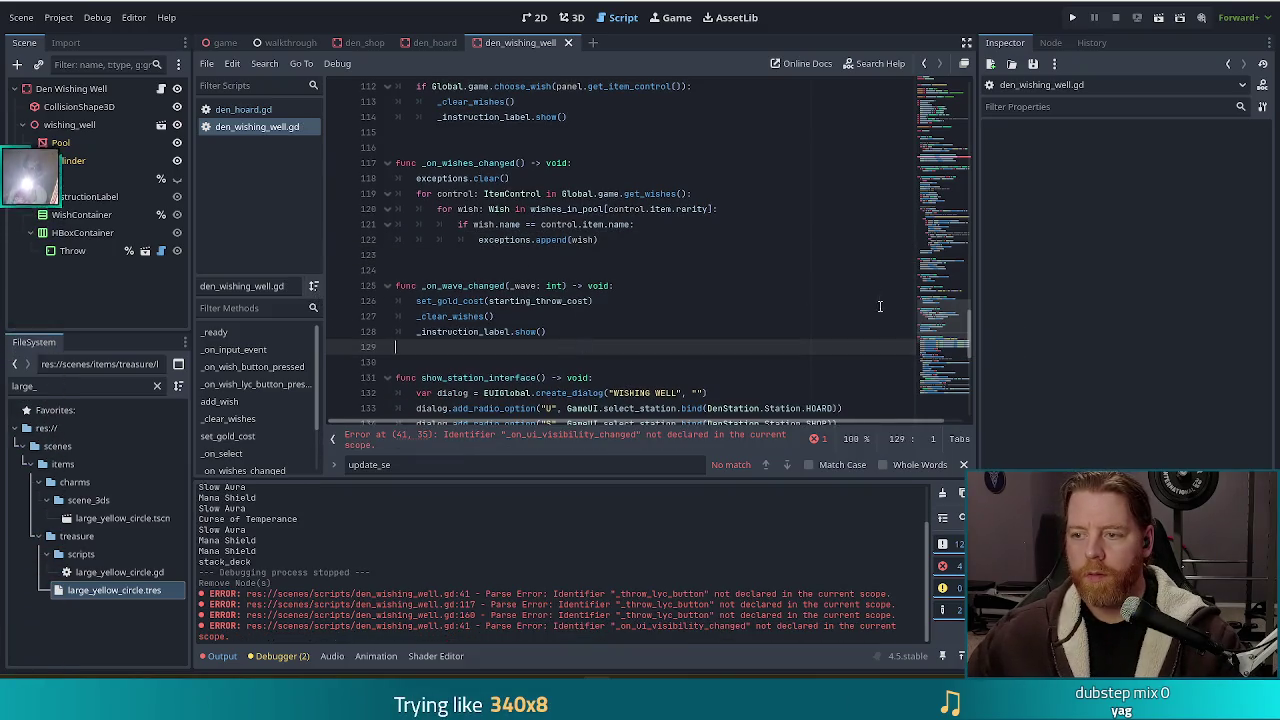
pyautogui.scroll(20, 953, 325)
pyautogui.moveTo(763, 205); pyautogui.dragTo(763, 193)
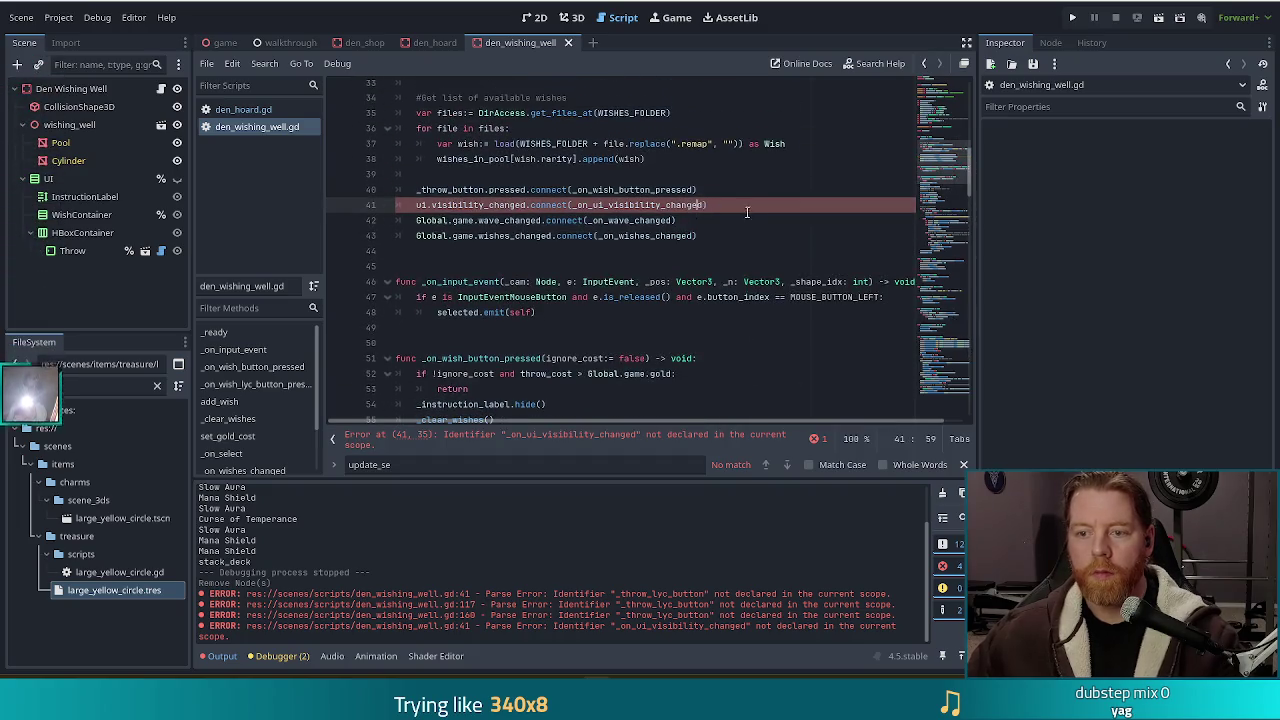
pyautogui.press('BackSpace')
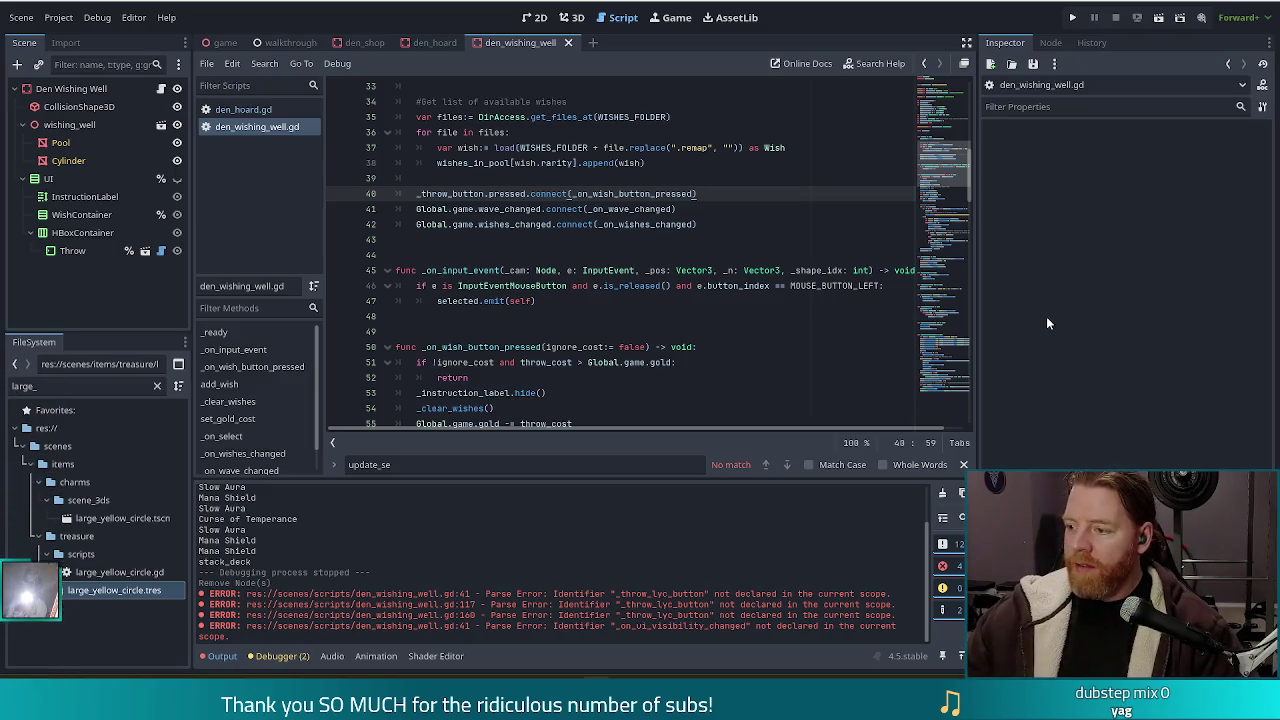
pyautogui.press('F5')
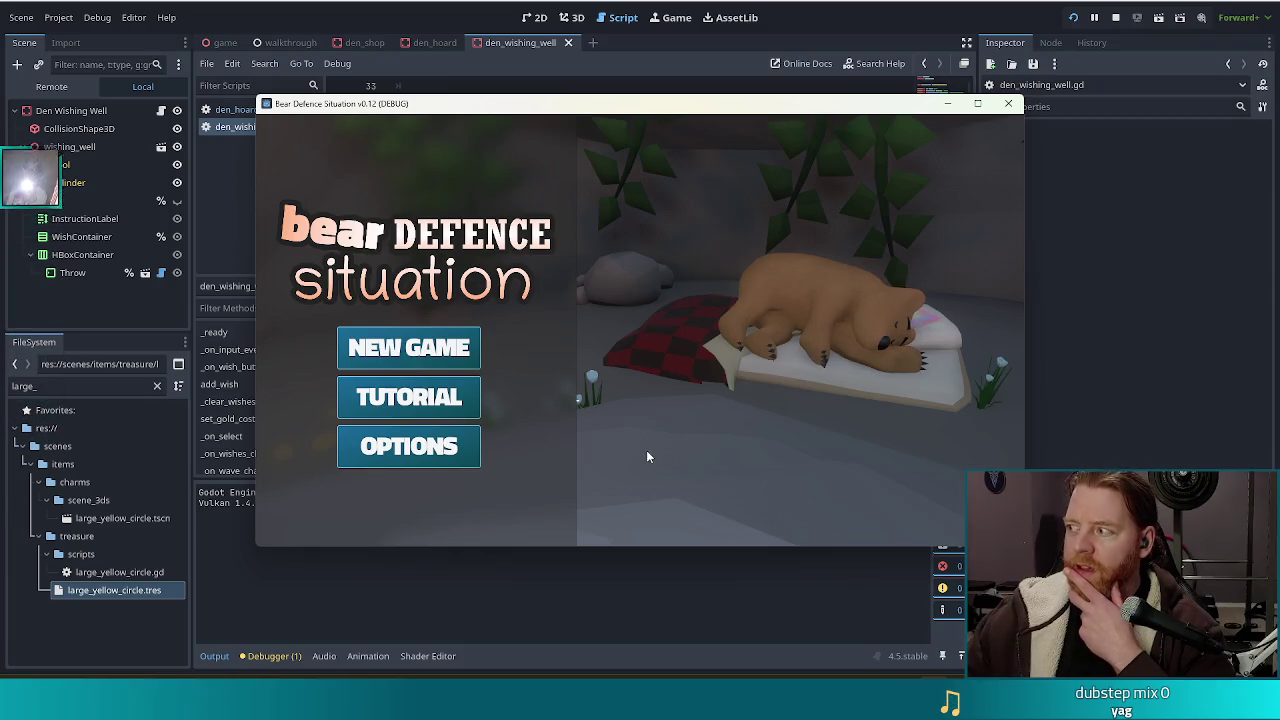
# Step: Choose New Game from the Bear Defence Situation title menu
pyautogui.click(454, 349)
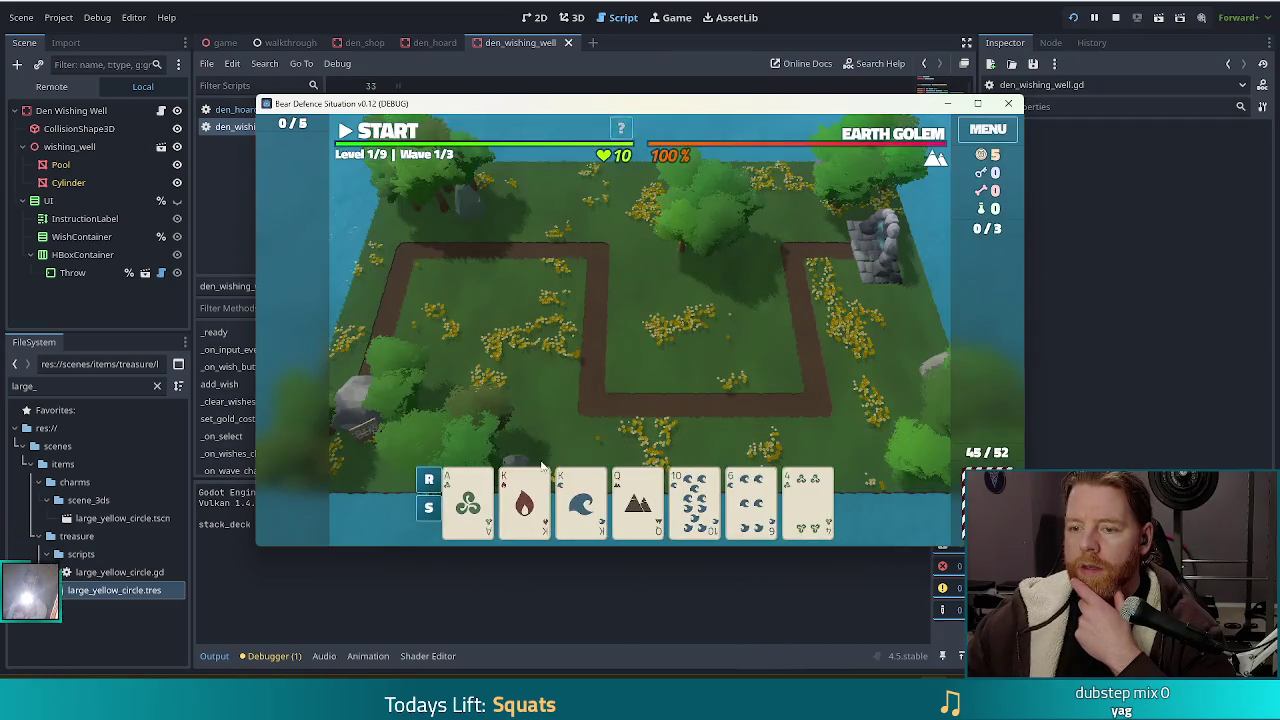
# Step: Play two card pairs, including the fire and water Kings, for two centre-map Ballista Towers
pyautogui.click(524, 500)
pyautogui.click(581, 500)
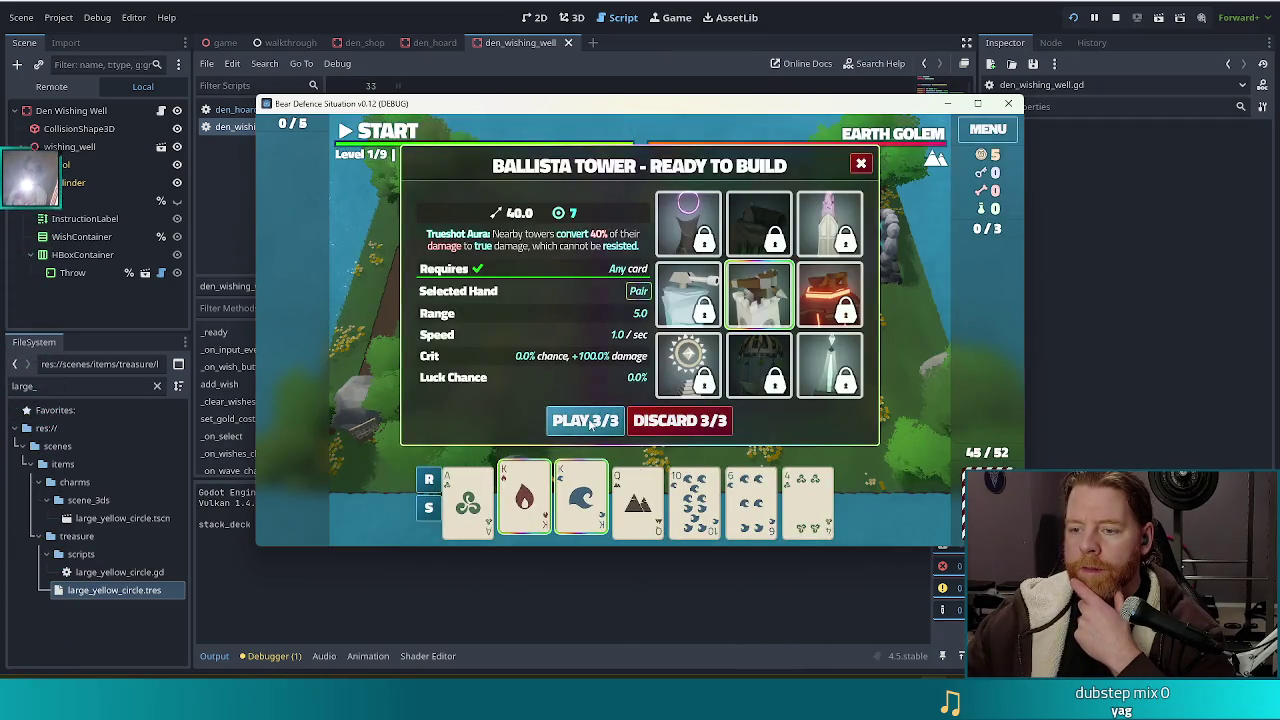
pyautogui.click(588, 421)
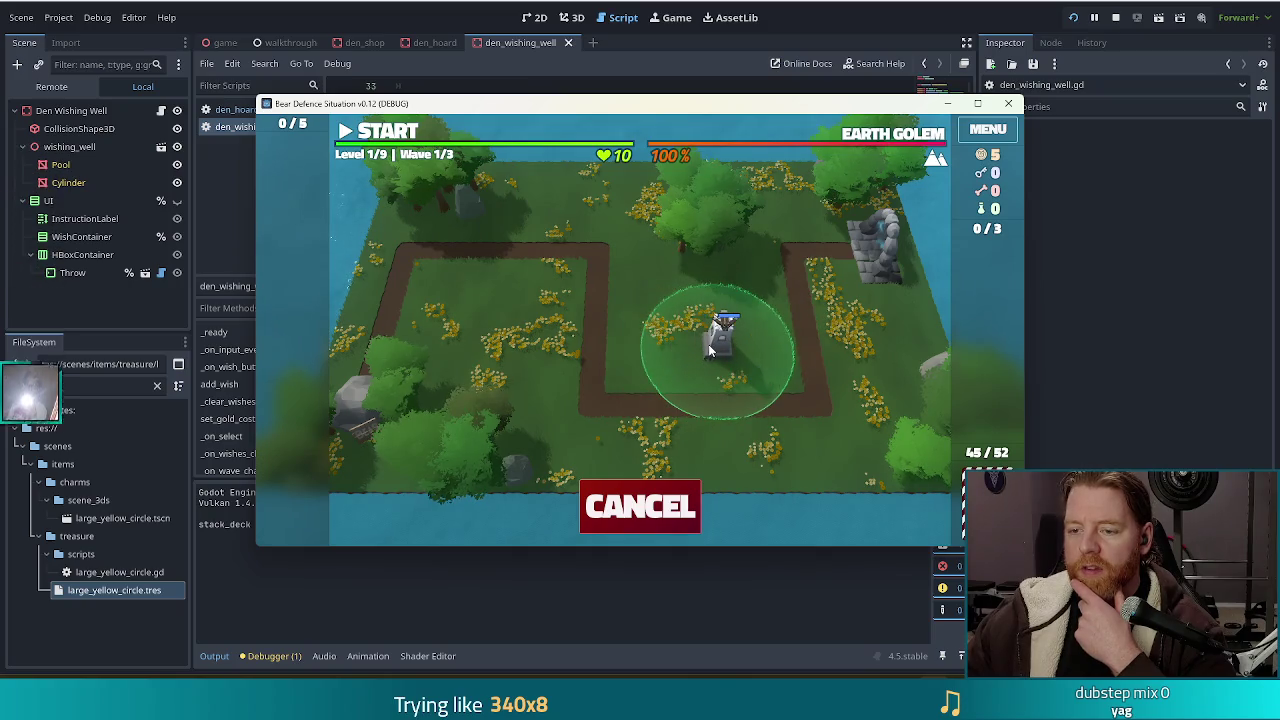
pyautogui.click(708, 344)
pyautogui.click(528, 495)
pyautogui.click(586, 495)
pyautogui.click(595, 420)
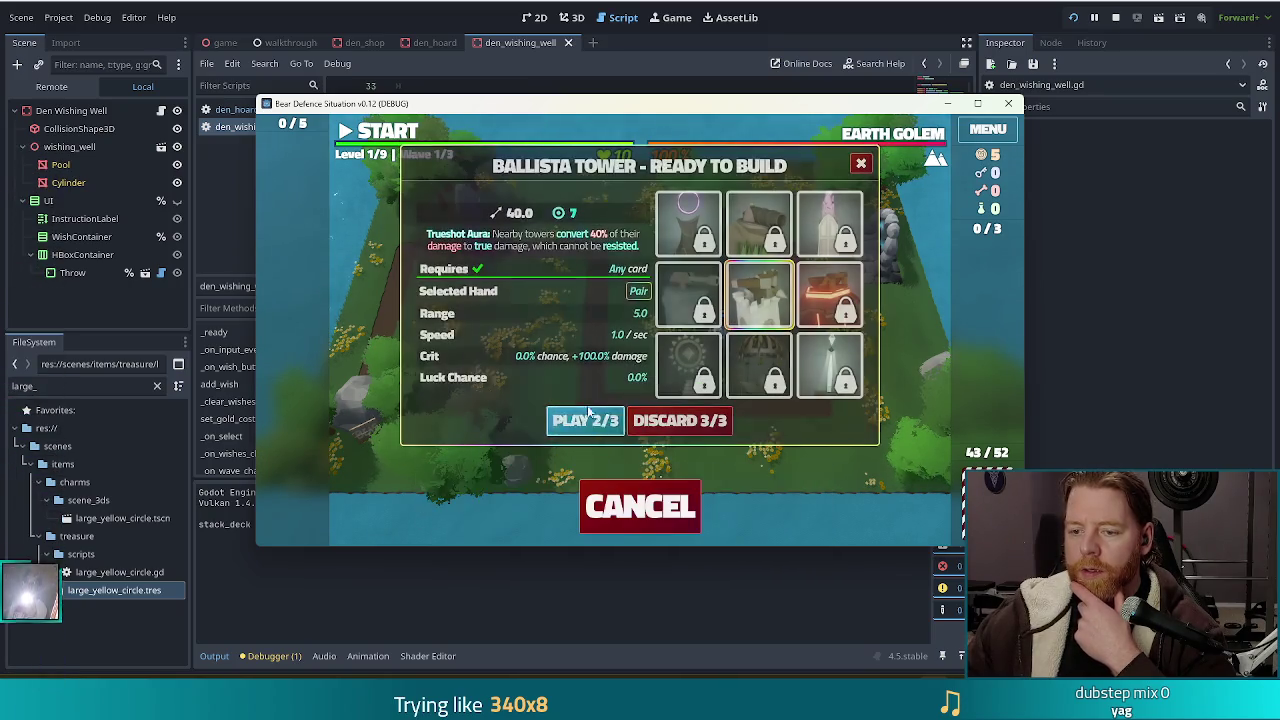
pyautogui.click(700, 342)
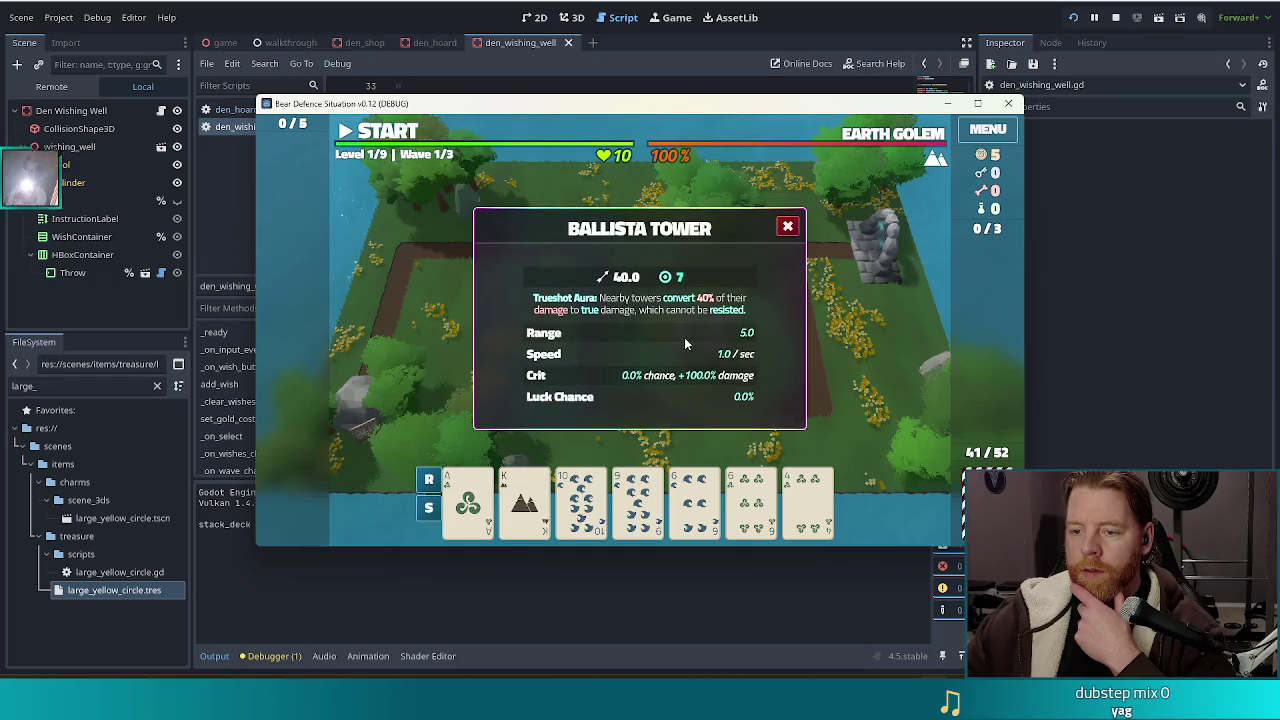
pyautogui.click(766, 304)
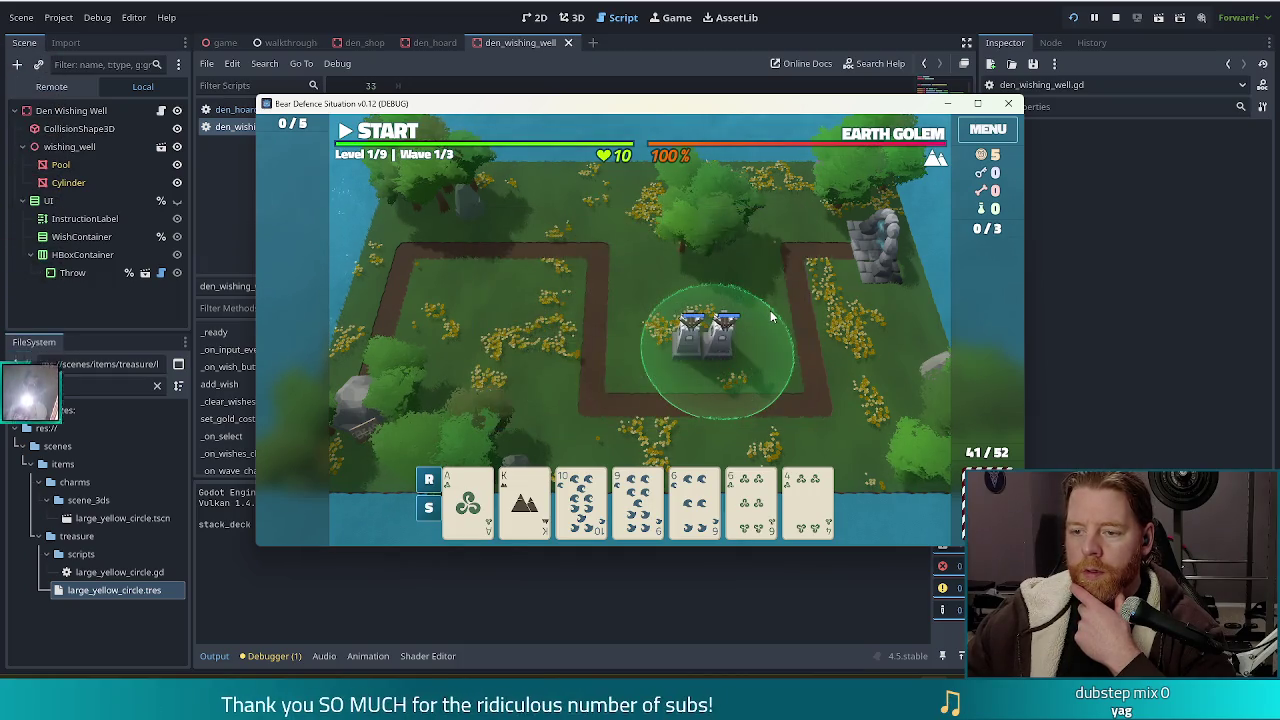
pyautogui.click(725, 348)
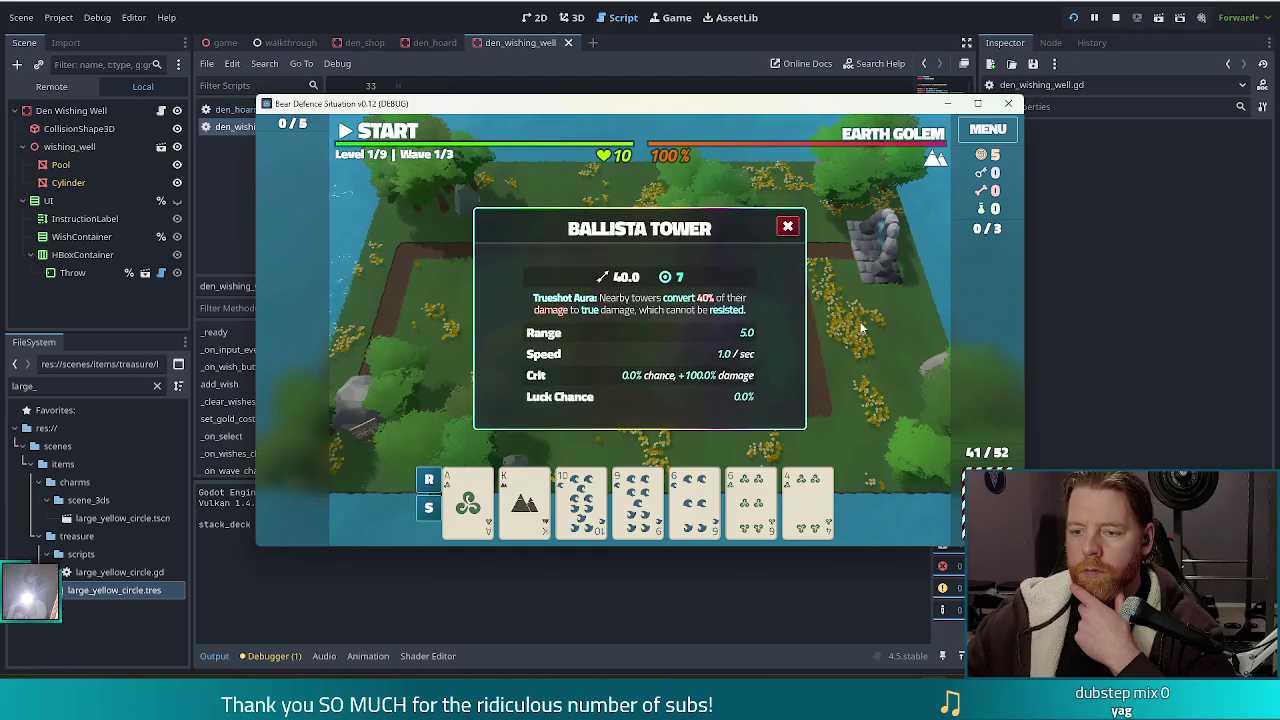
pyautogui.click(800, 333)
pyautogui.click(705, 340)
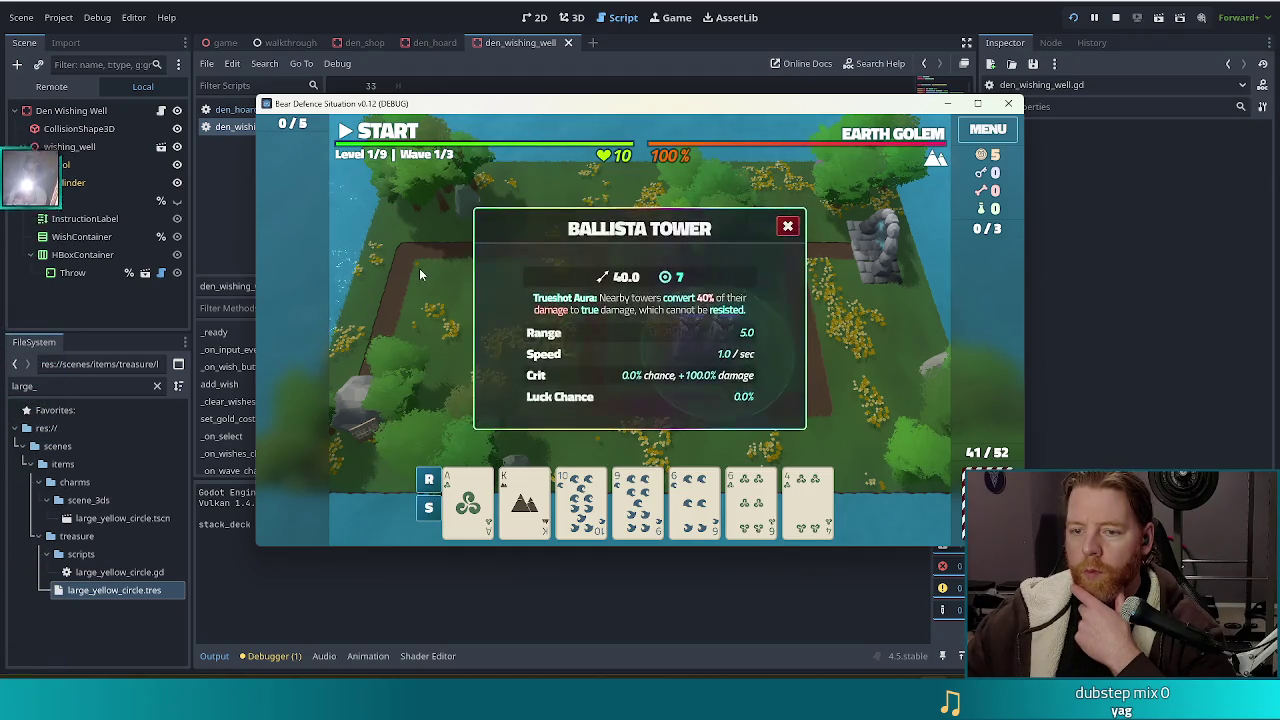
pyautogui.click(419, 268)
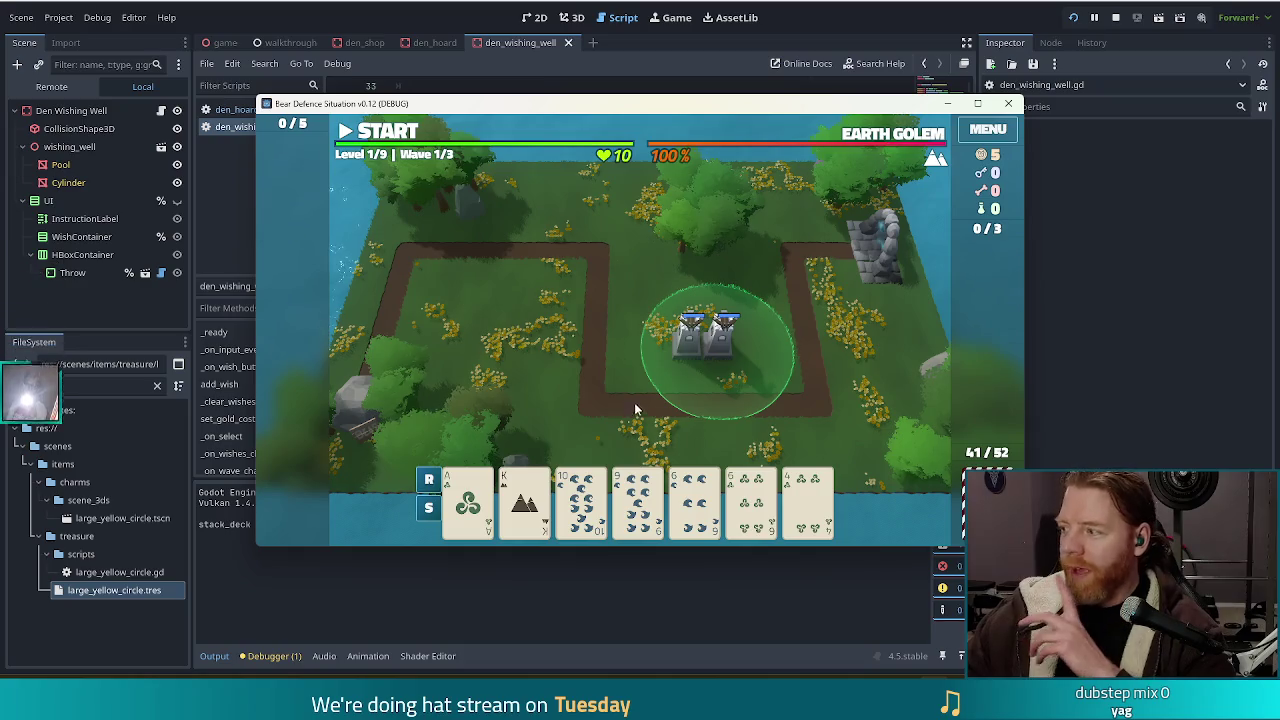
pyautogui.click(740, 368)
pyautogui.click(723, 324)
pyautogui.click(742, 346)
pyautogui.click(718, 345)
pyautogui.click(700, 330)
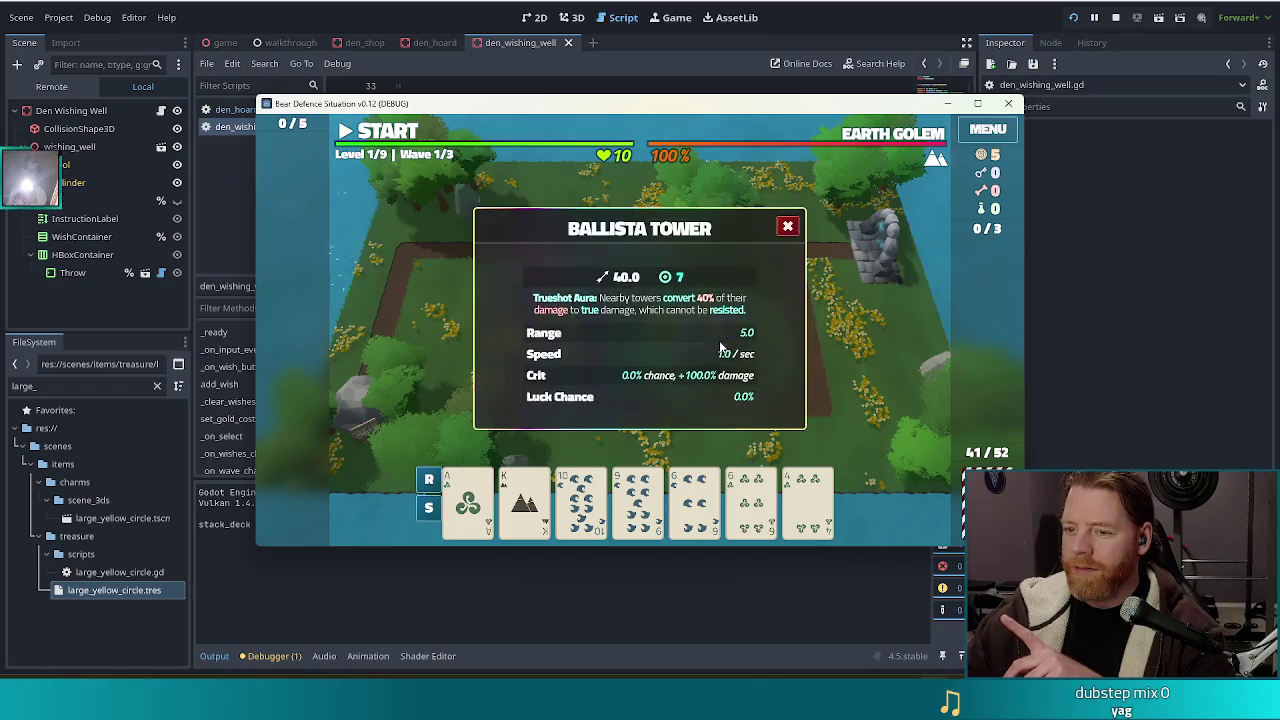
pyautogui.click(402, 337)
pyautogui.click(724, 358)
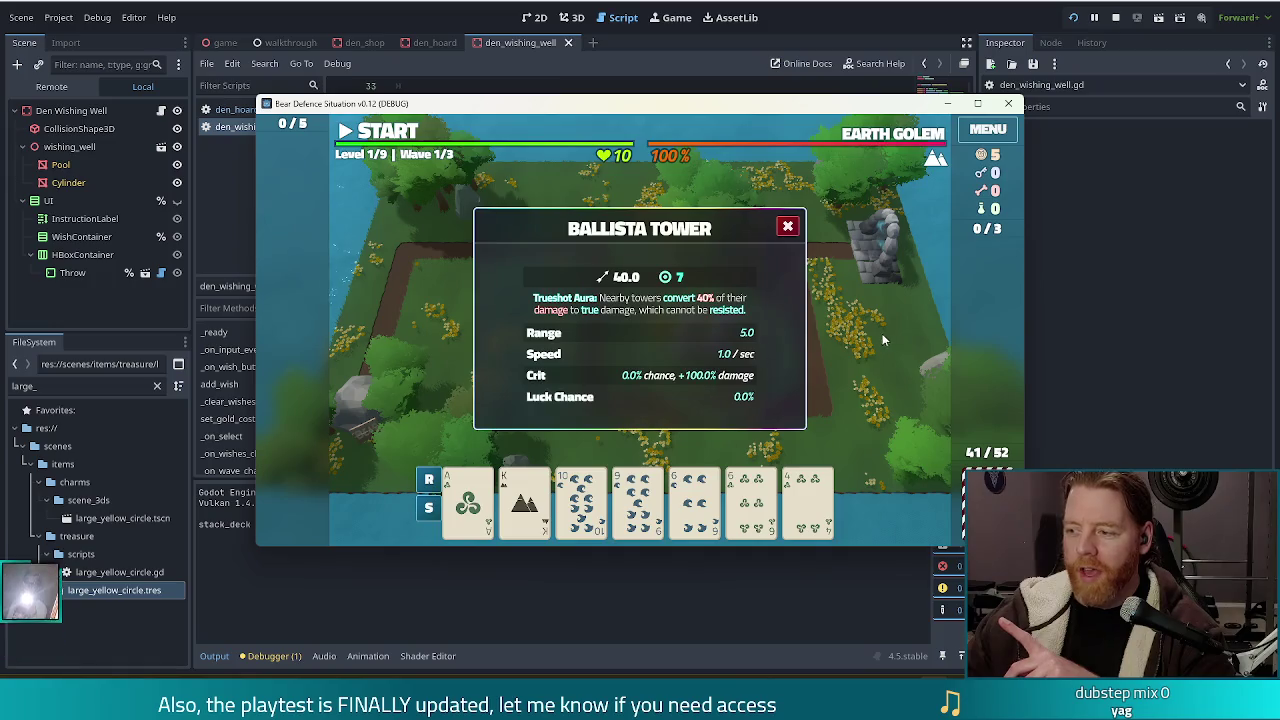
pyautogui.click(858, 345)
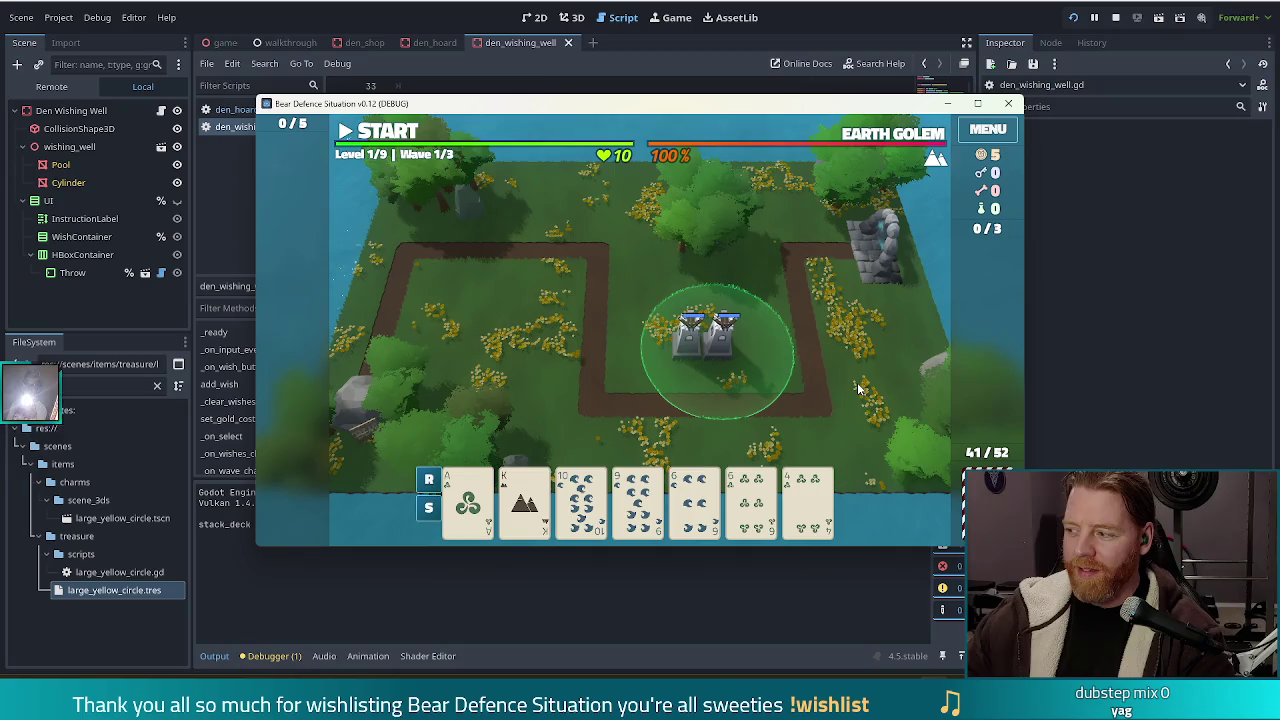
pyautogui.click(857, 387)
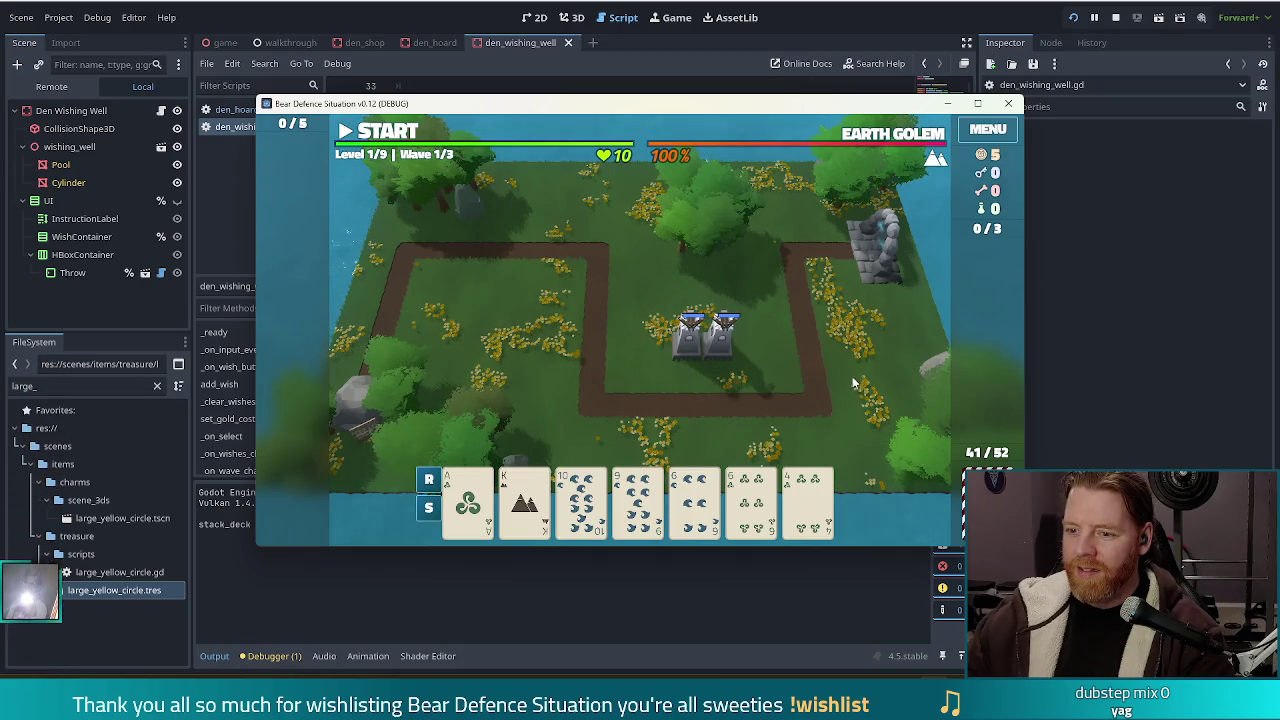
pyautogui.click(703, 347)
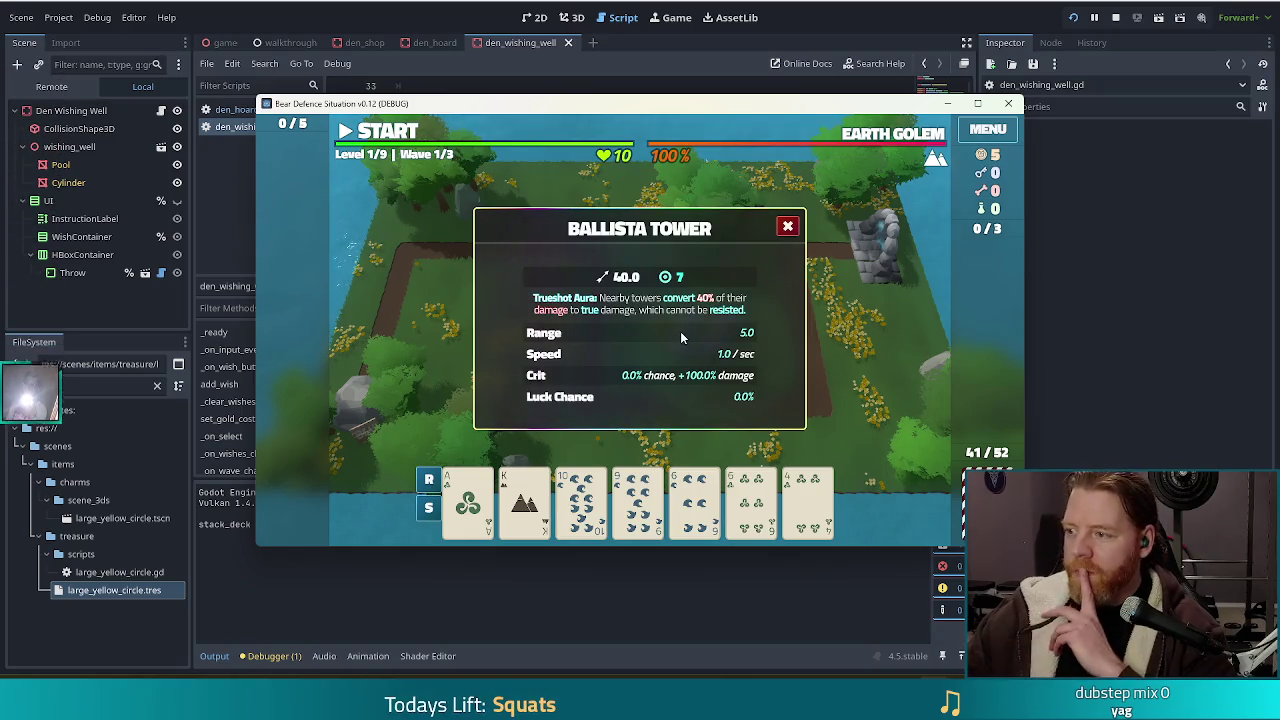
pyautogui.click(675, 334)
pyautogui.click(689, 344)
pyautogui.click(676, 325)
pyautogui.click(727, 349)
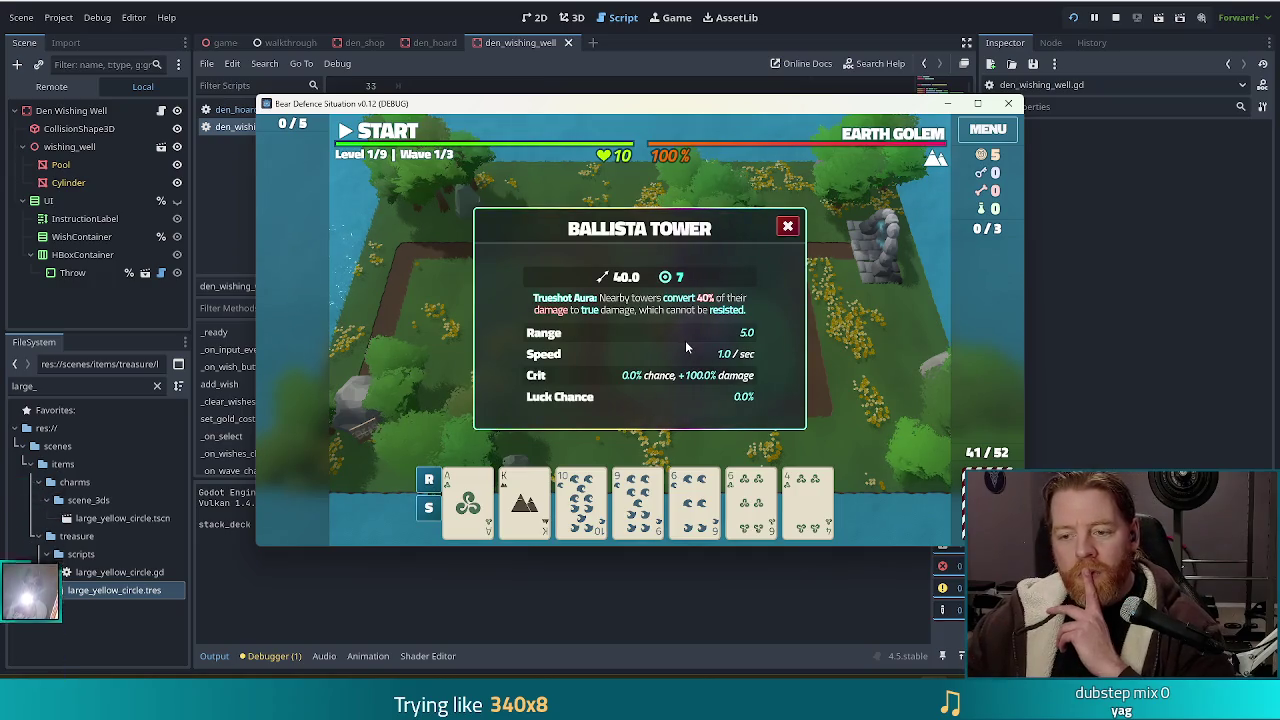
pyautogui.click(505, 342)
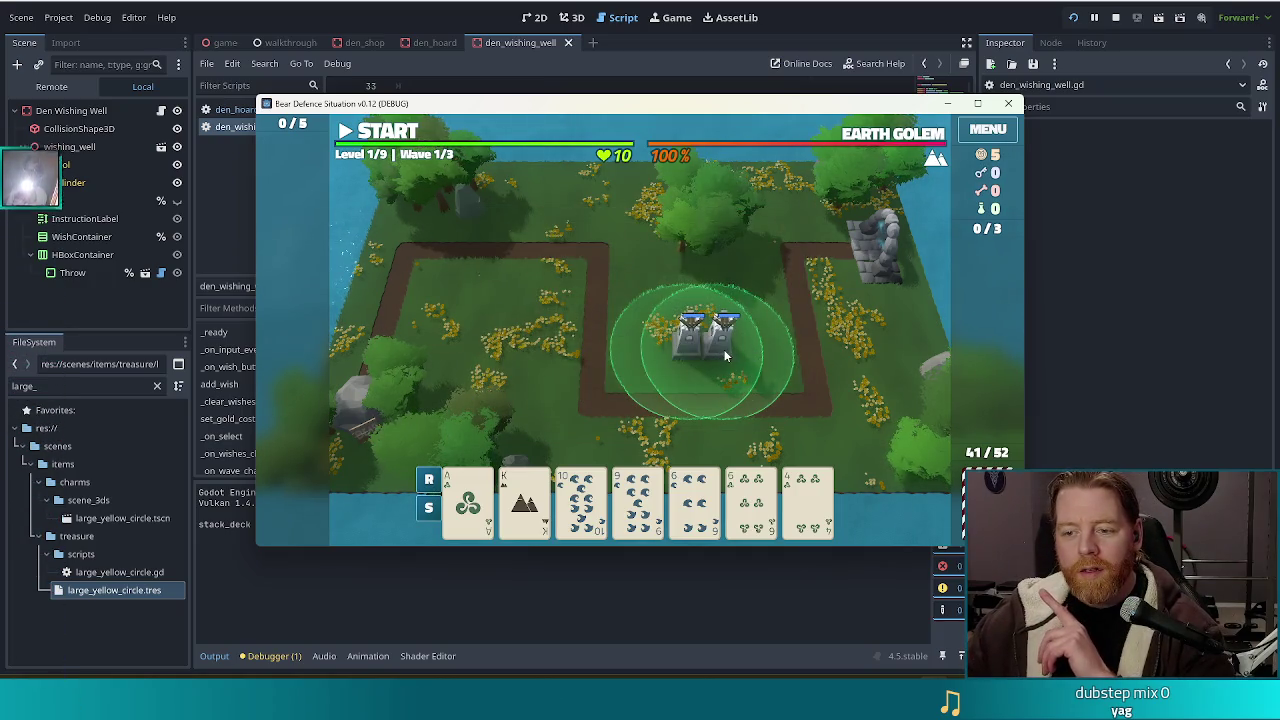
pyautogui.click(722, 350)
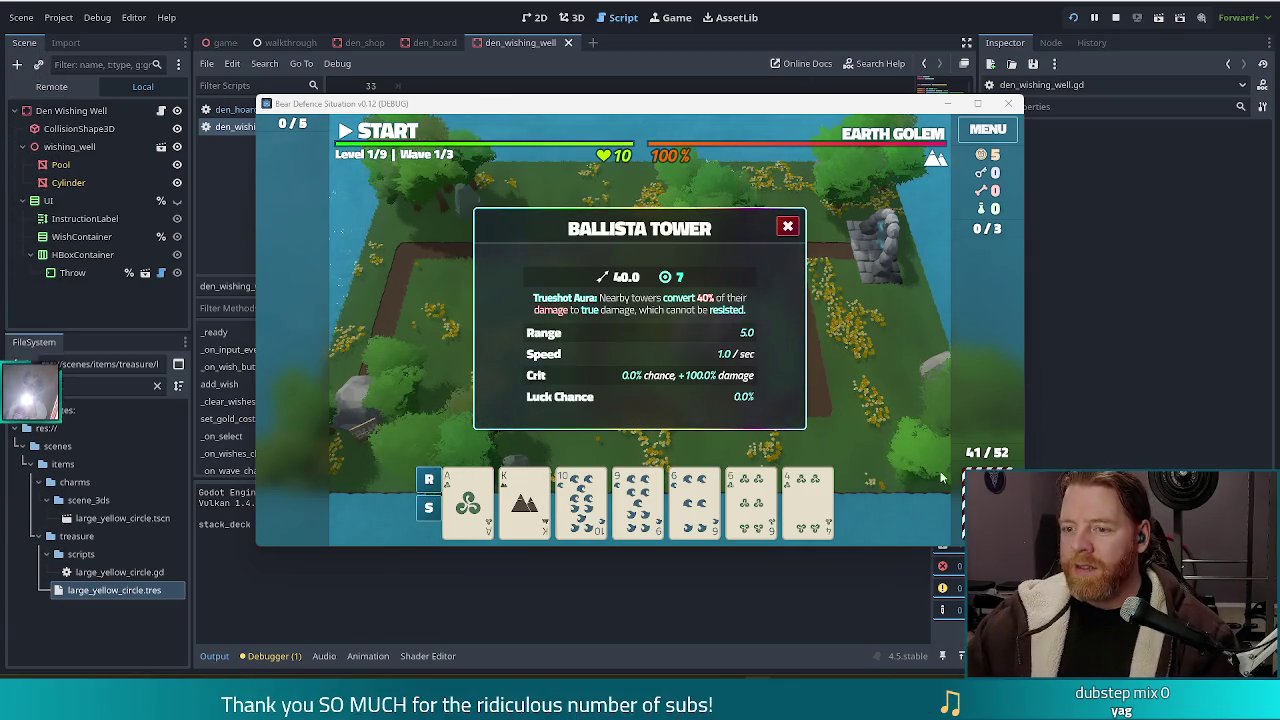
# Step: Review and close the Ballista Tower info panel, deselect the tower, and stop the game
pyautogui.click(788, 226)
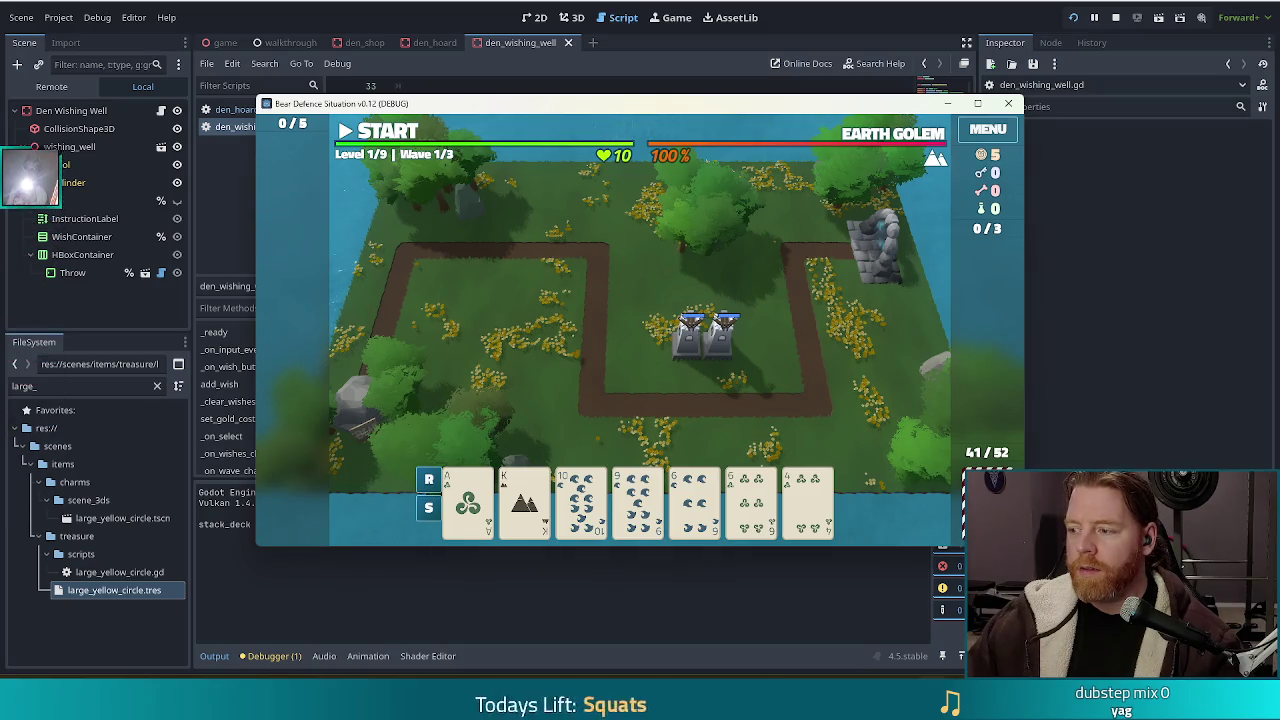
pyautogui.click(699, 358)
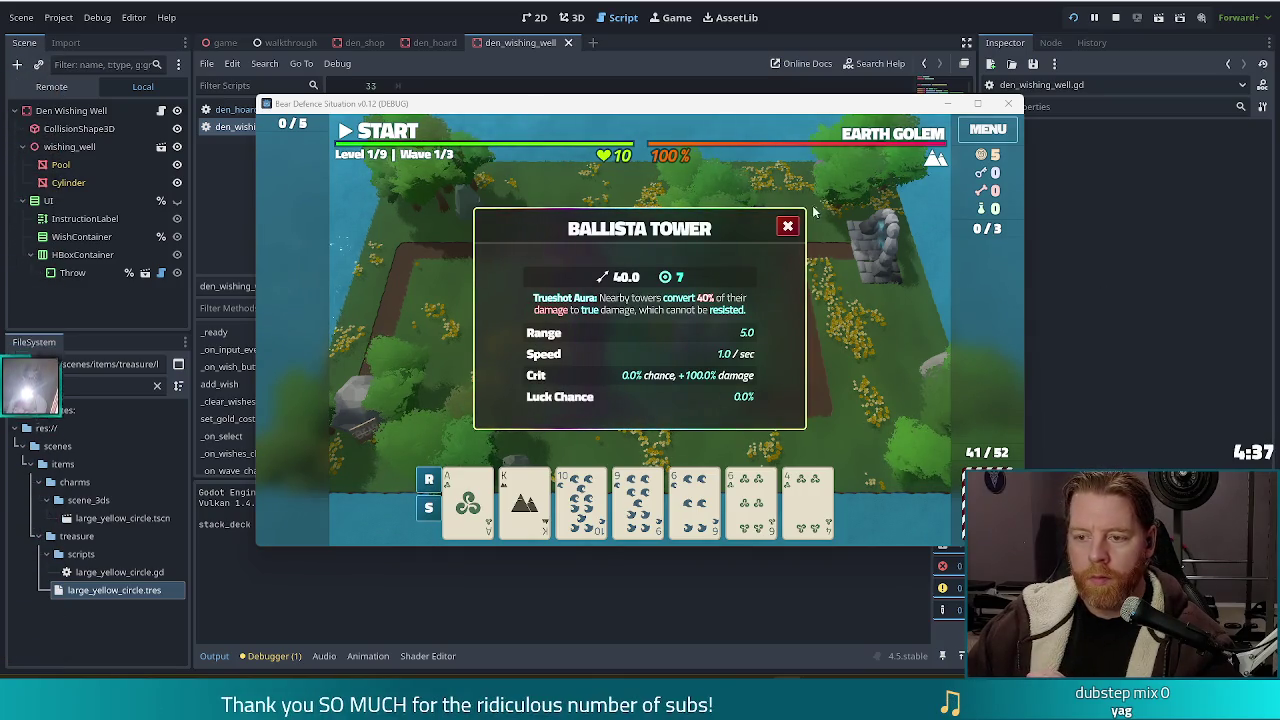
pyautogui.click(787, 226)
pyautogui.click(813, 350)
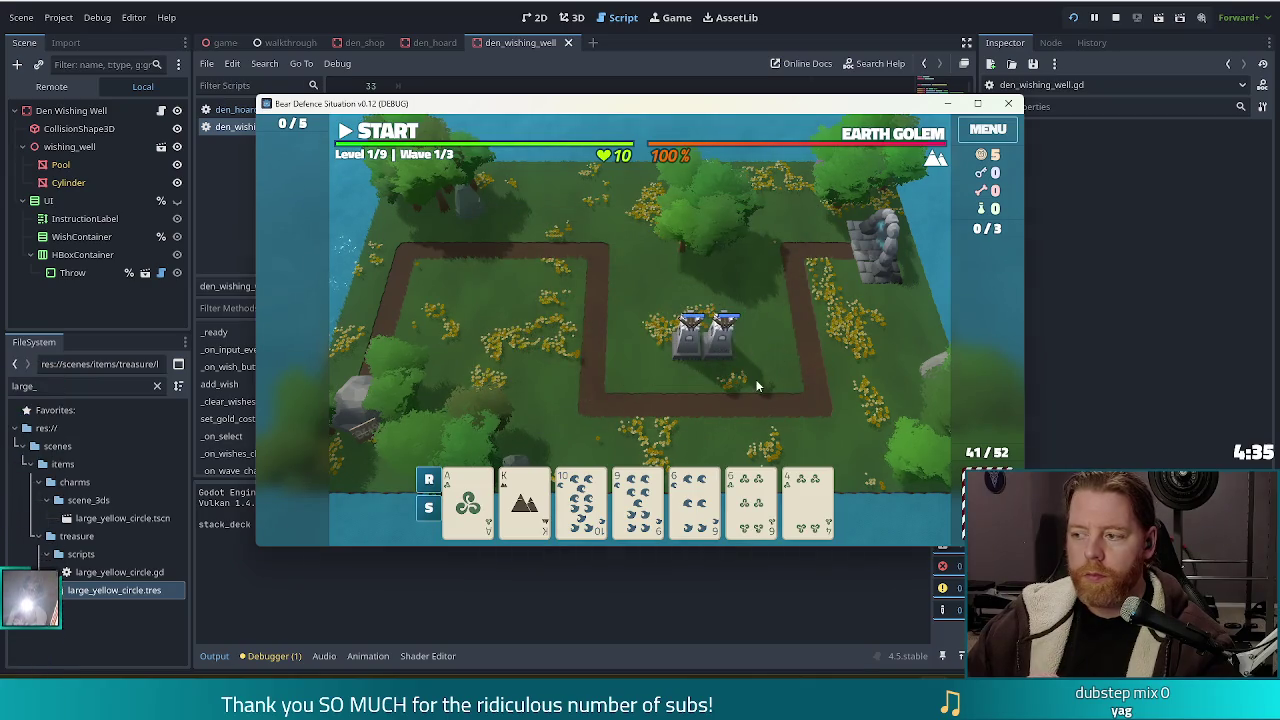
pyautogui.click(1115, 17)
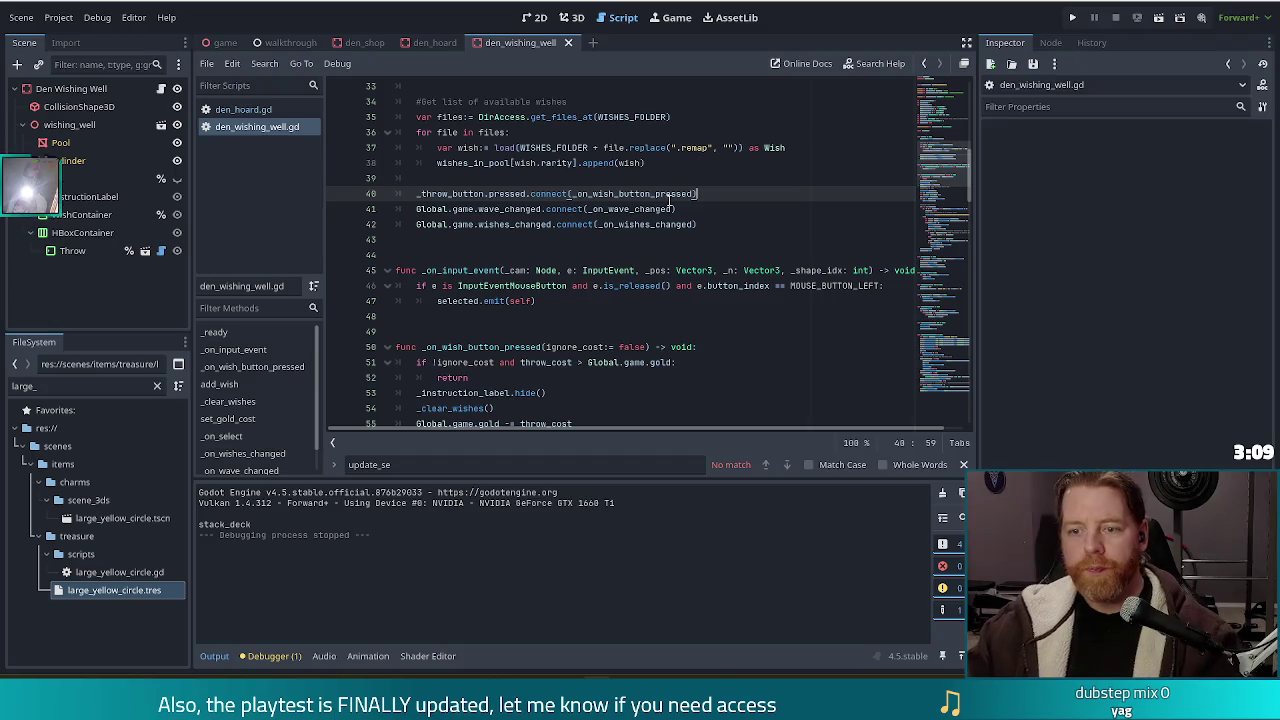
pyautogui.click(520, 240)
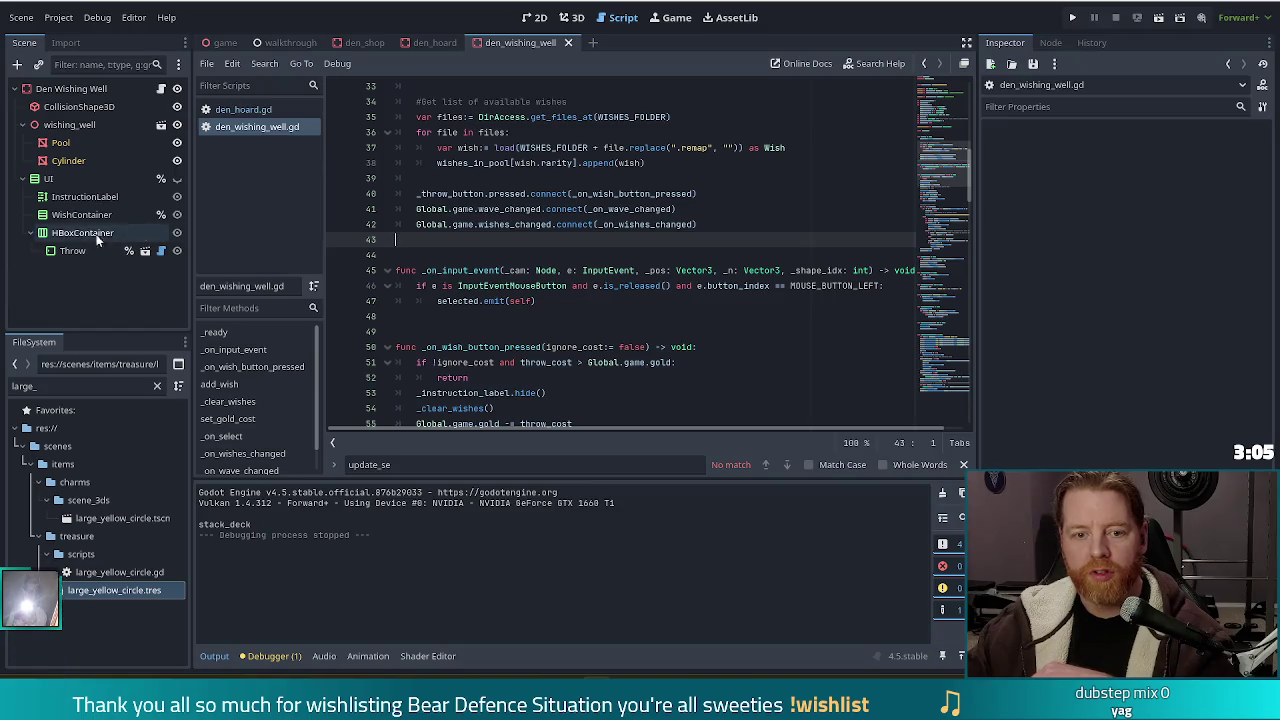
pyautogui.click(63, 252)
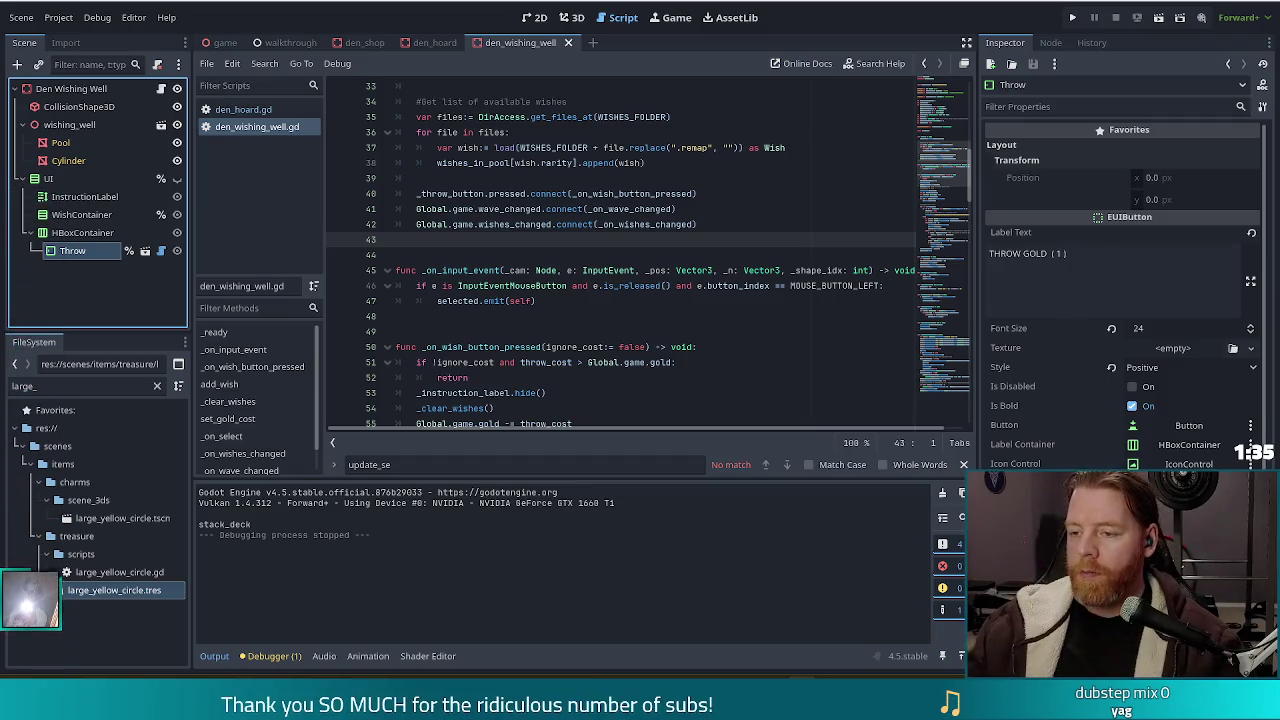
# Step: Go to the Vector3 parameter on line 45 of den_wishing_well.gd
pyautogui.click(776, 270)
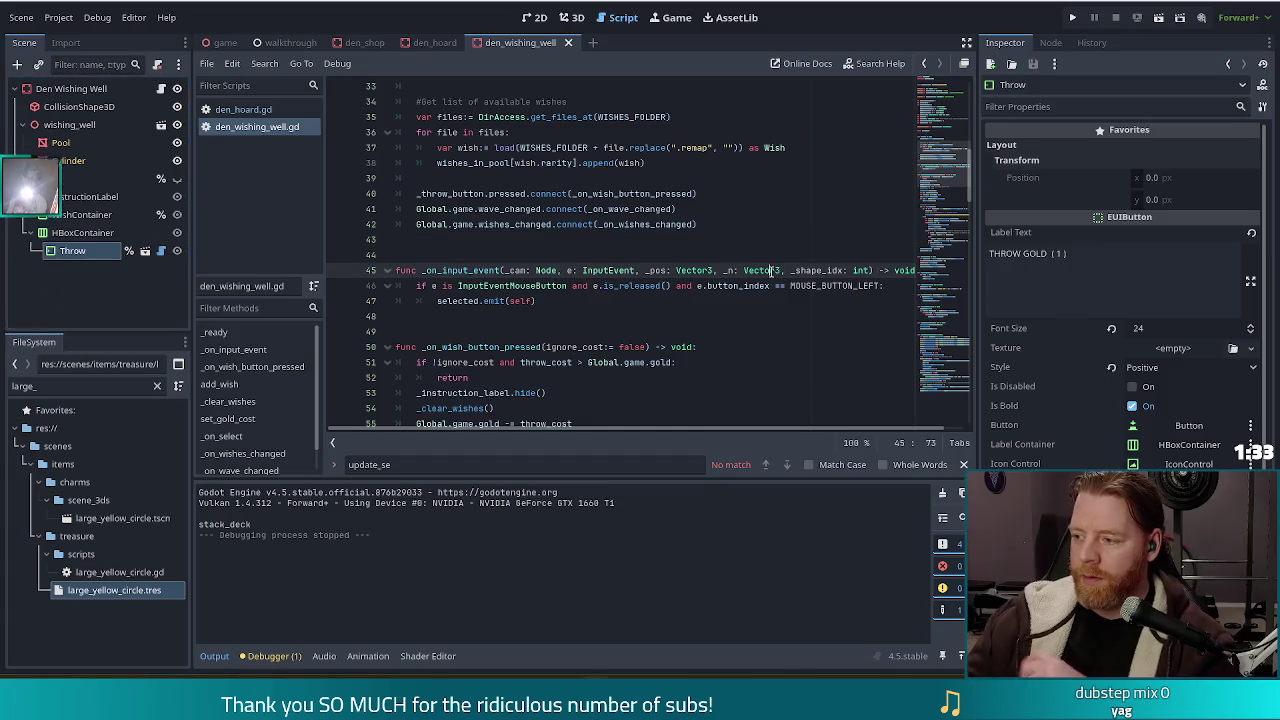
# Step: Put the caret at the end of line 47 and filter files by 'transmute'
pyautogui.moveTo(778, 273)
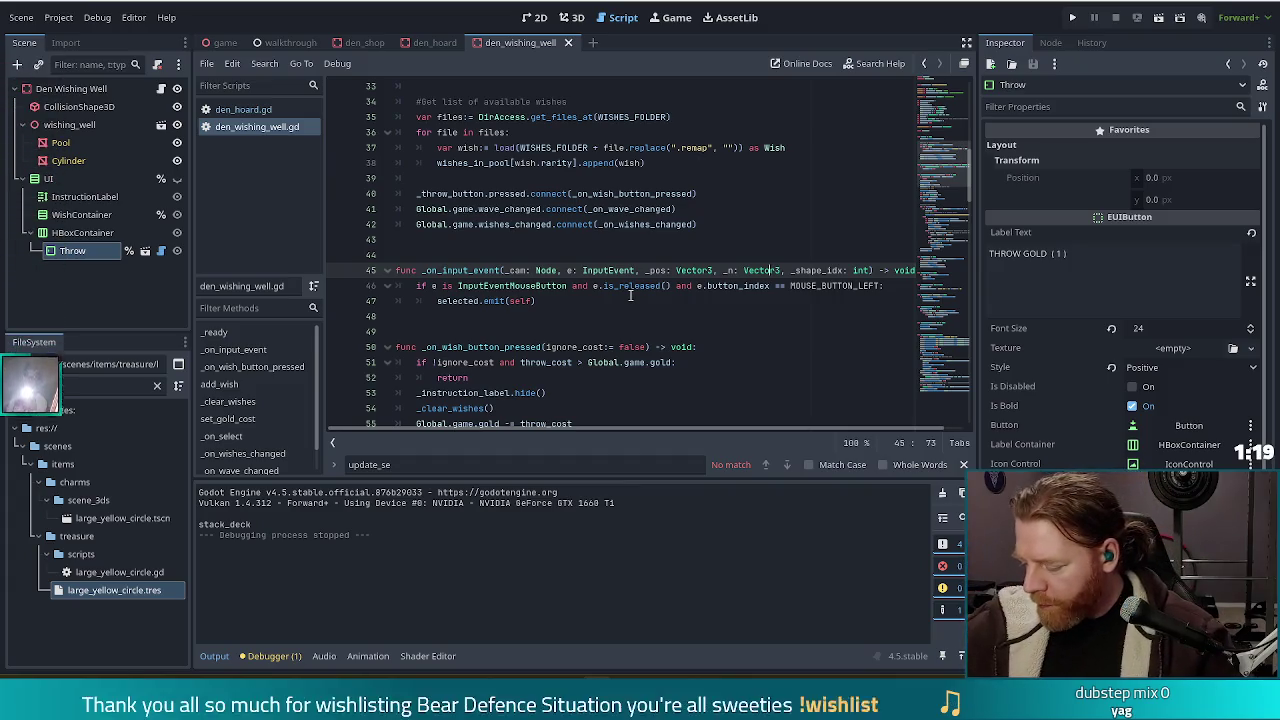
pyautogui.click(549, 301)
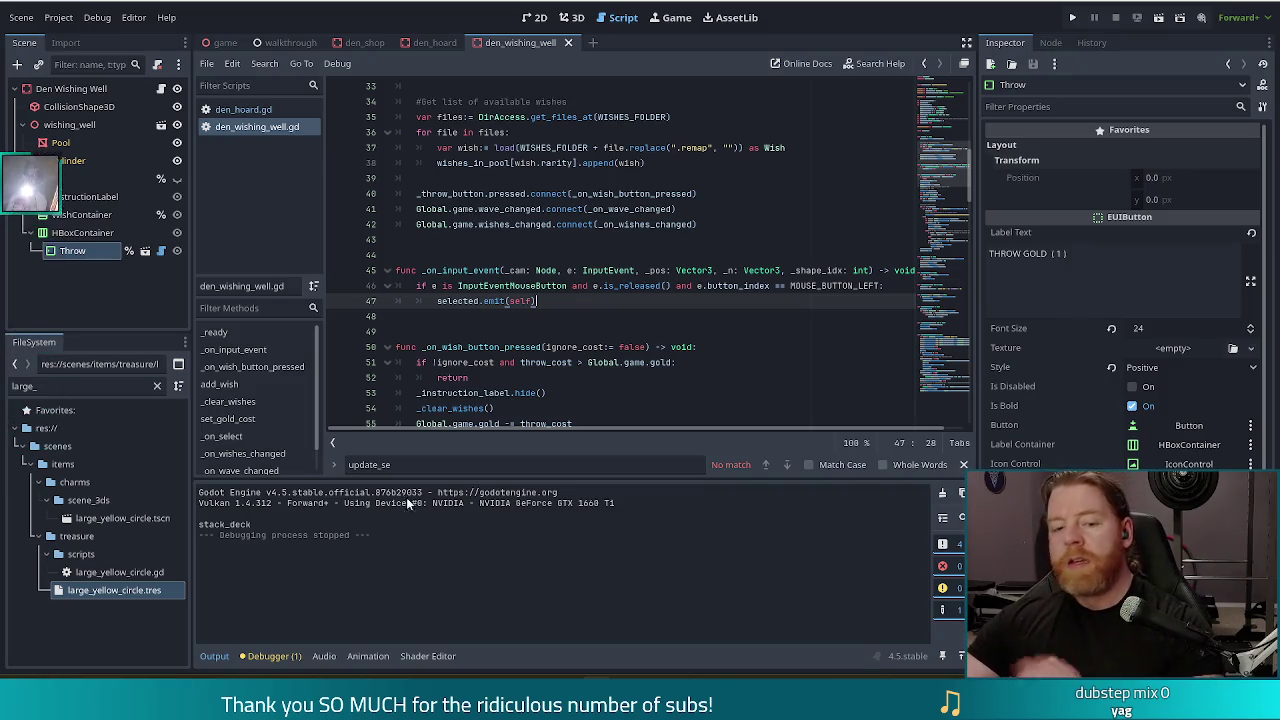
pyautogui.write('transmute')
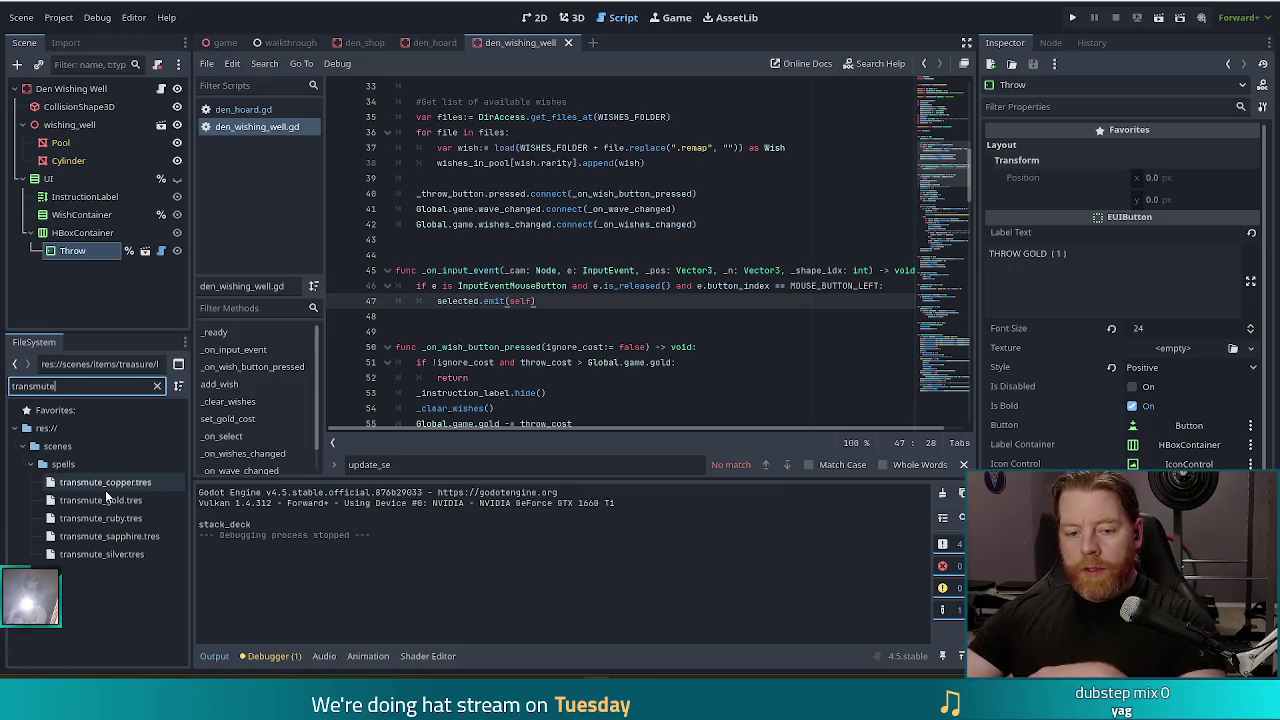
# Step: Inspect the transmute_copper, transmute_gold and transmute_silver resources, then run the project
pyautogui.click(105, 489)
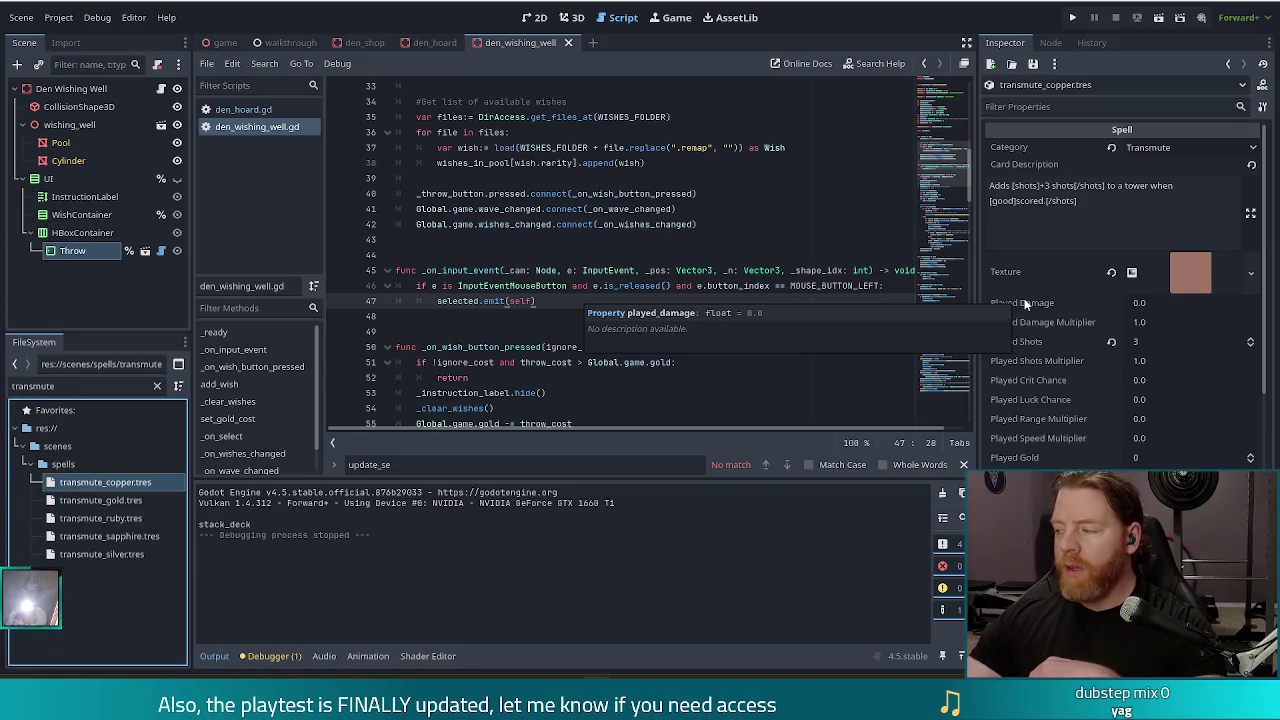
pyautogui.scroll(-5, 1073, 370)
pyautogui.scroll(-3, 1072, 387)
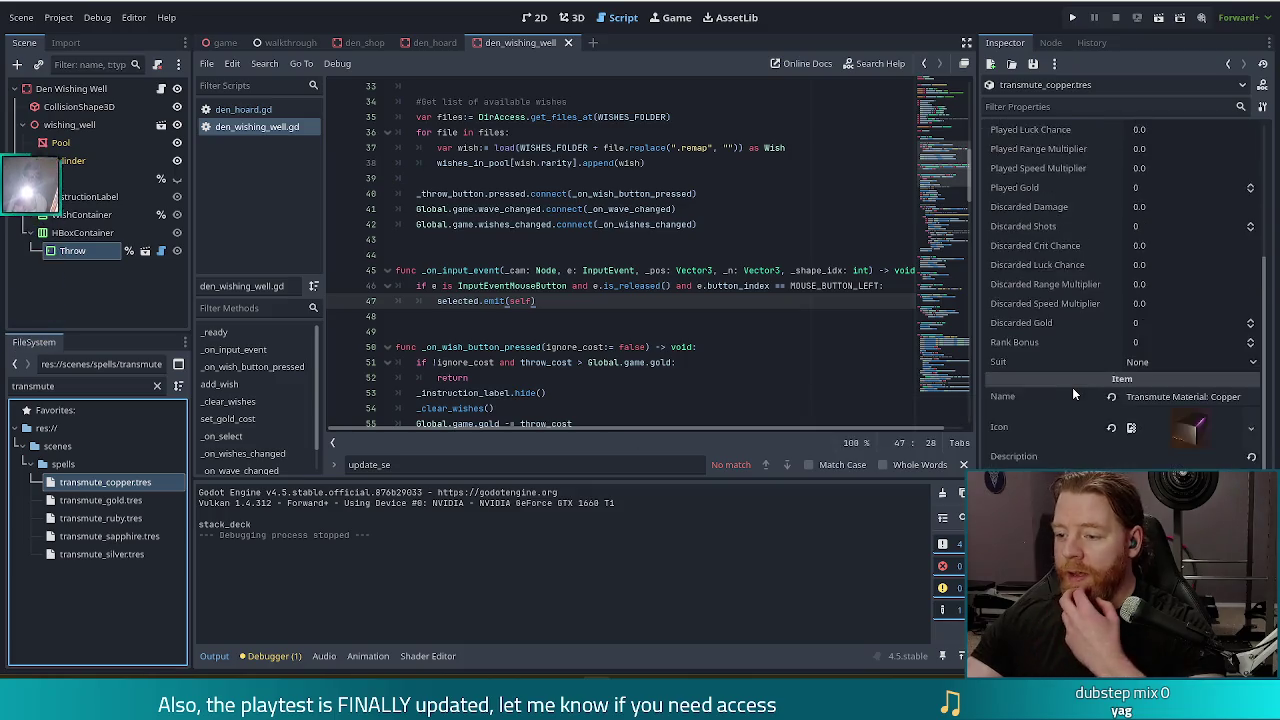
pyautogui.click(89, 501)
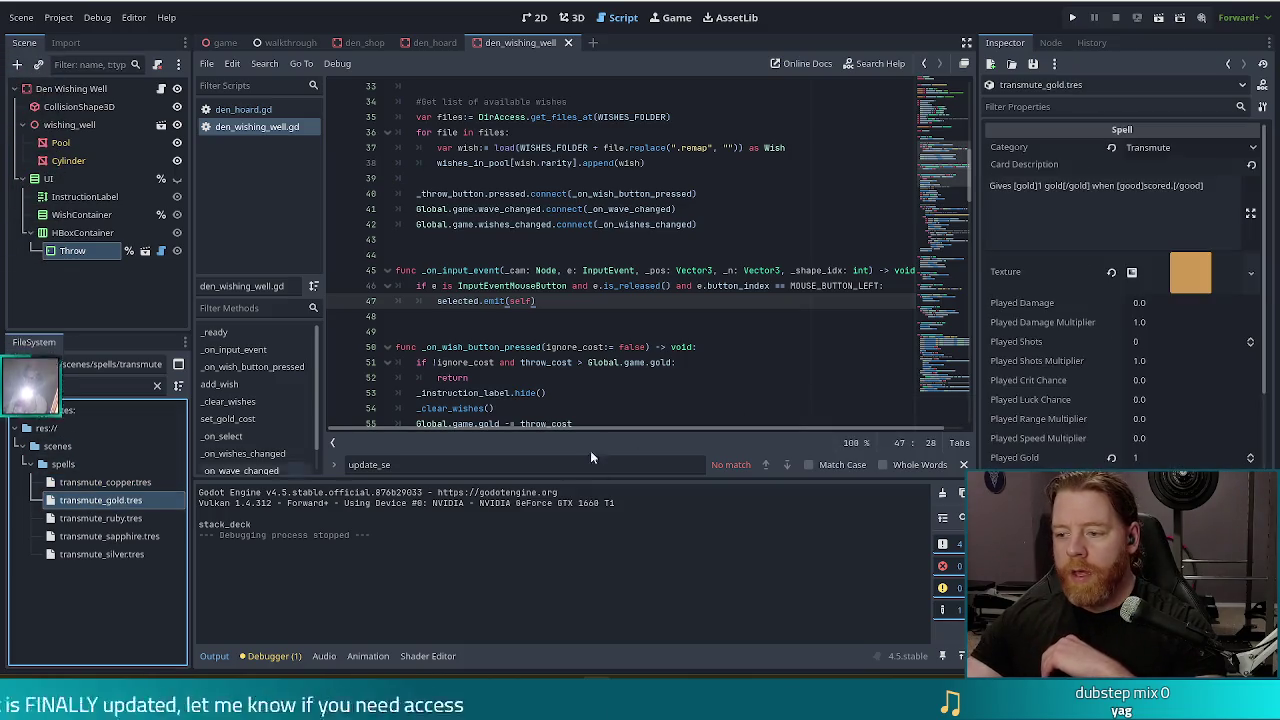
pyautogui.scroll(-5, 1040, 418)
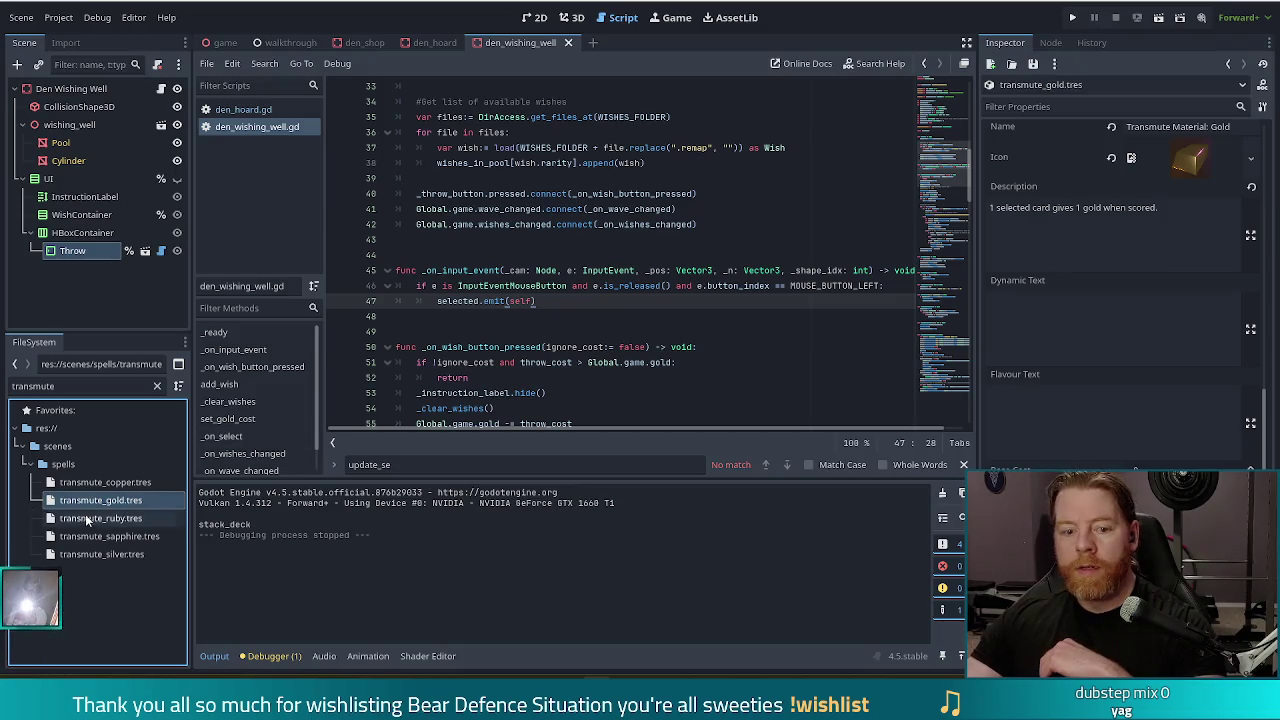
pyautogui.click(100, 554)
pyautogui.scroll(-5, 1035, 398)
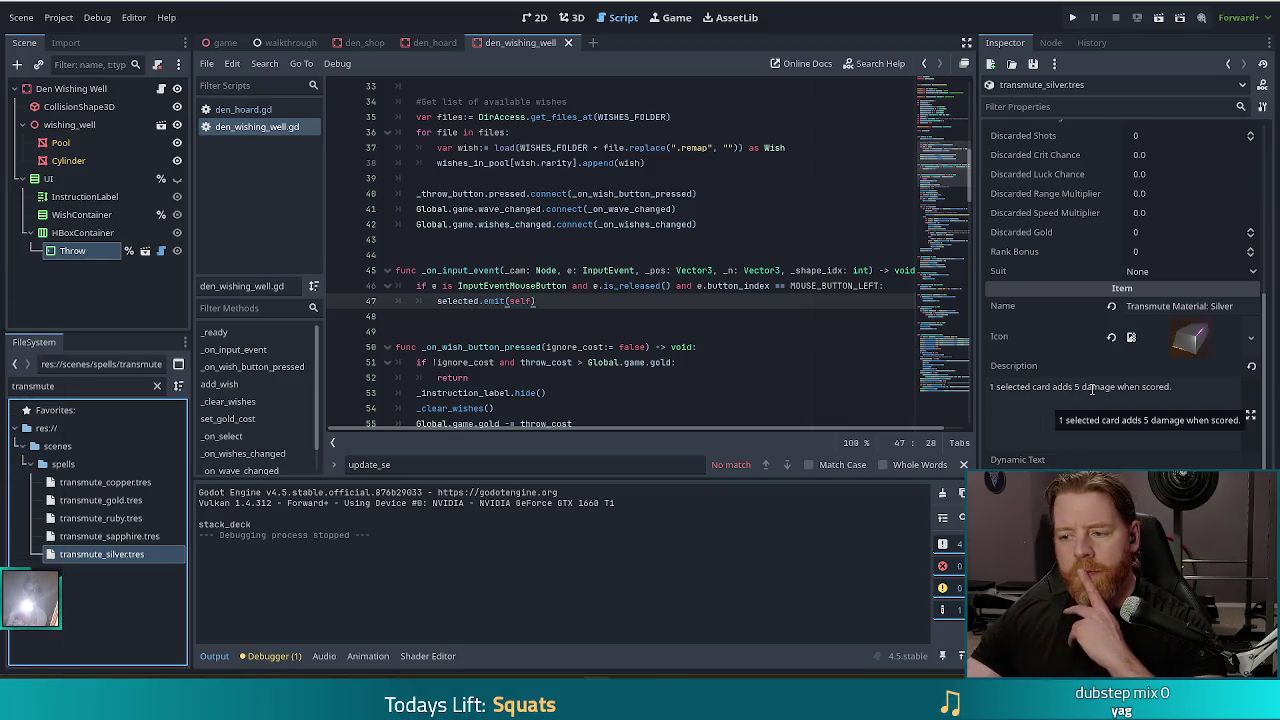
pyautogui.scroll(-4, 1092, 388)
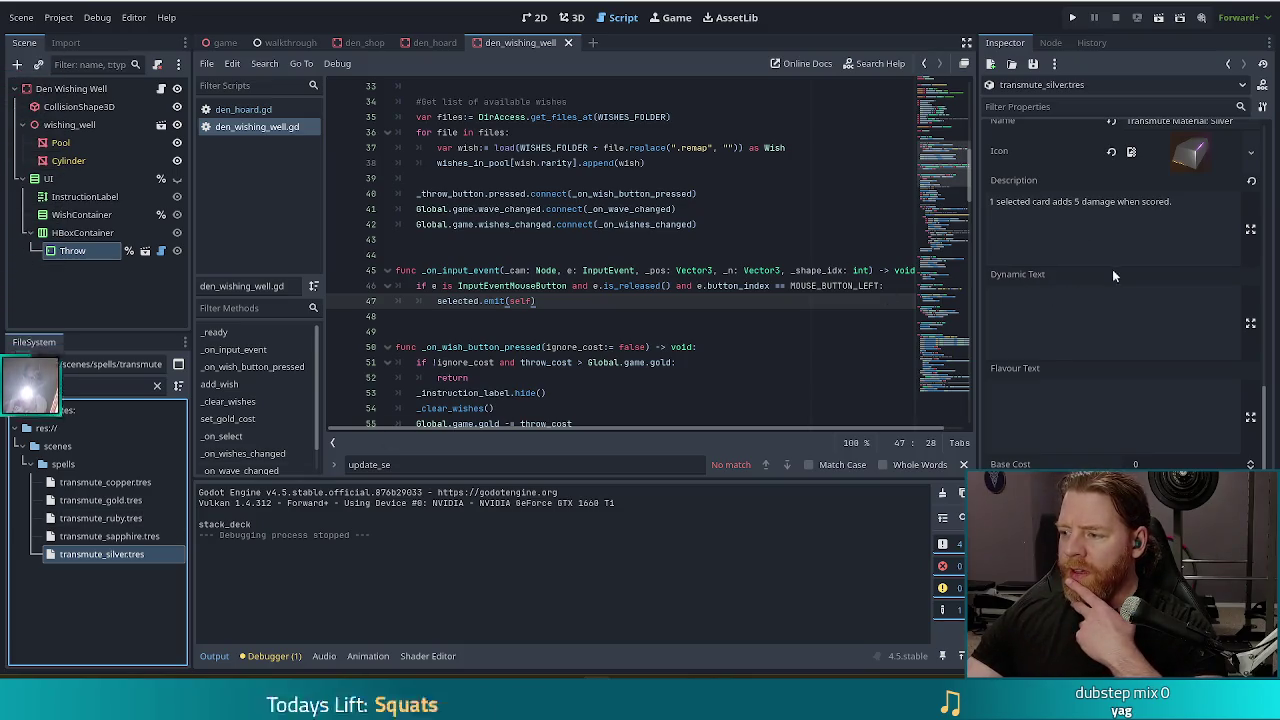
pyautogui.click(1074, 18)
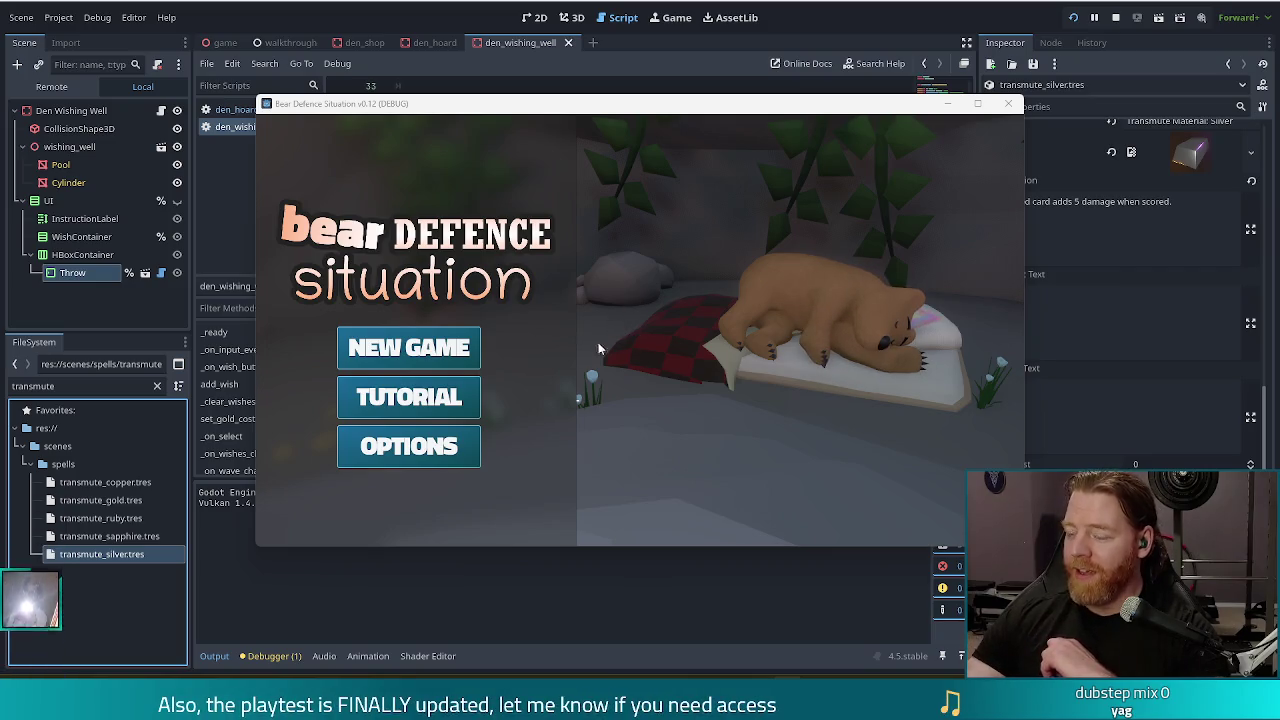
# Step: Start a new game and run the test_kit console command for resources
pyautogui.click(408, 347)
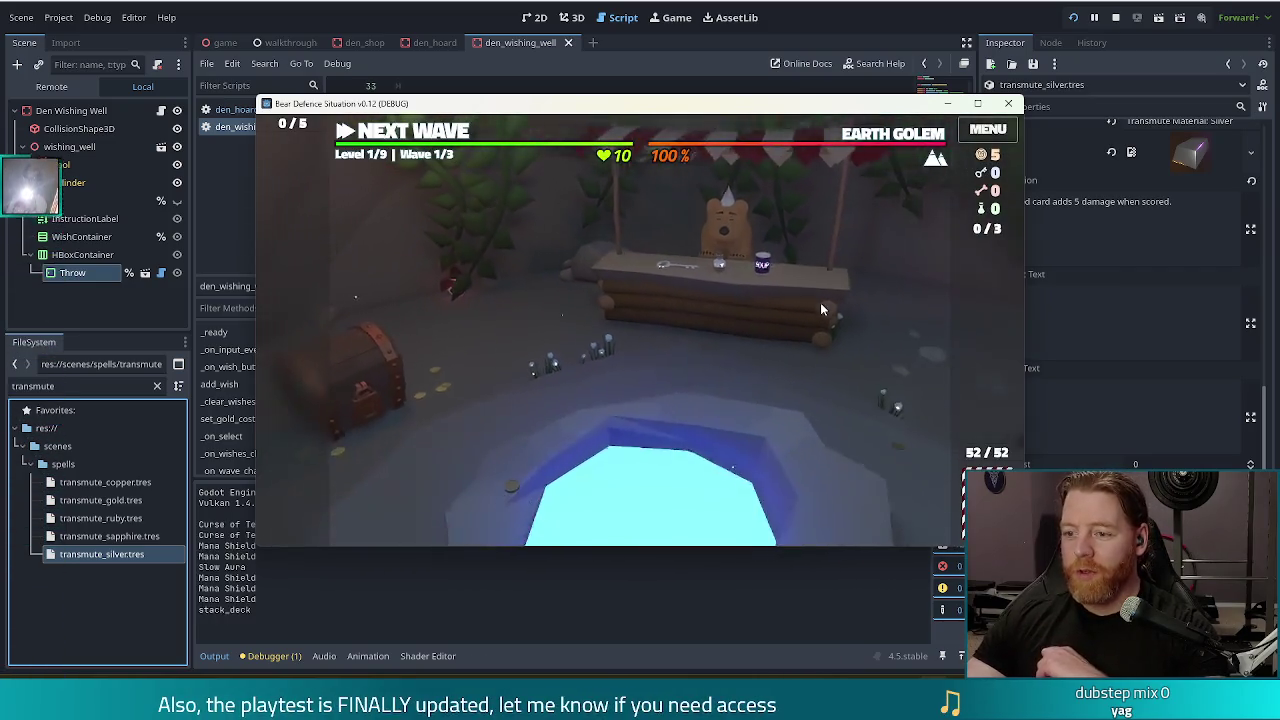
pyautogui.press('`')
pyautogui.write('test')
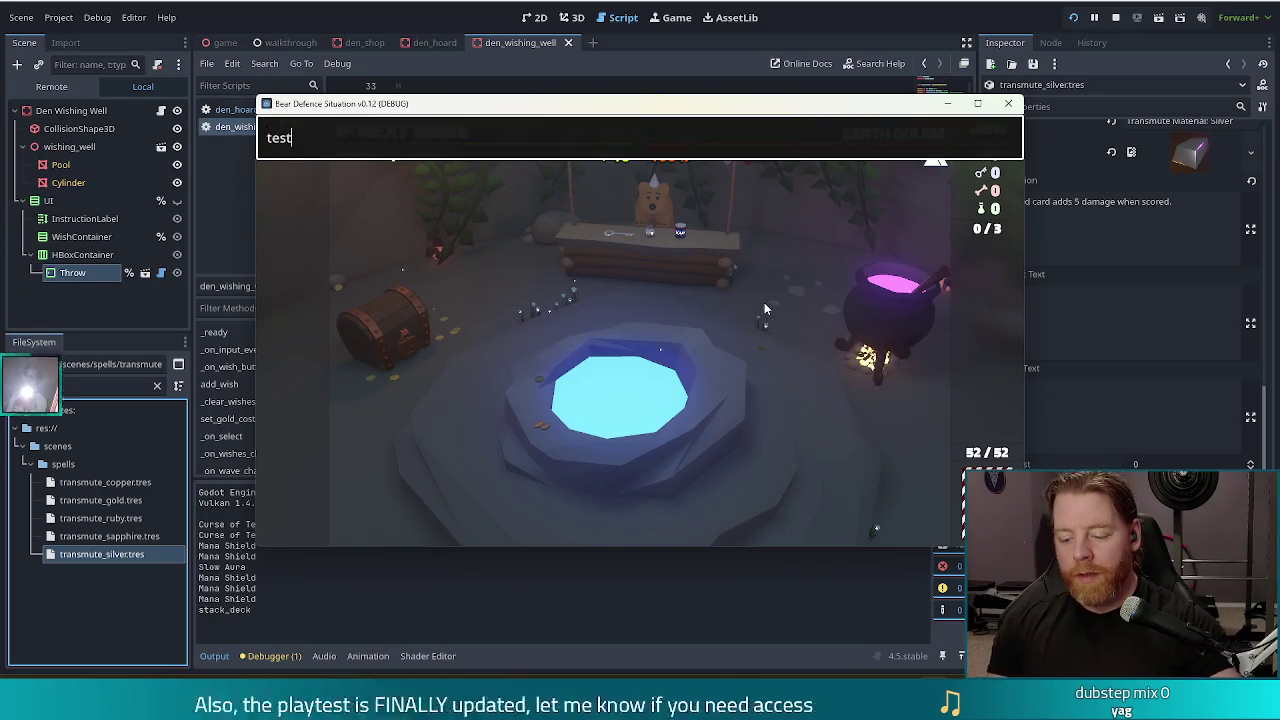
pyautogui.write('_kit')
pyautogui.press('Return')
# Step: Add bones to the cauldron and stir three times to reroll the spell options
pyautogui.click(886, 300)
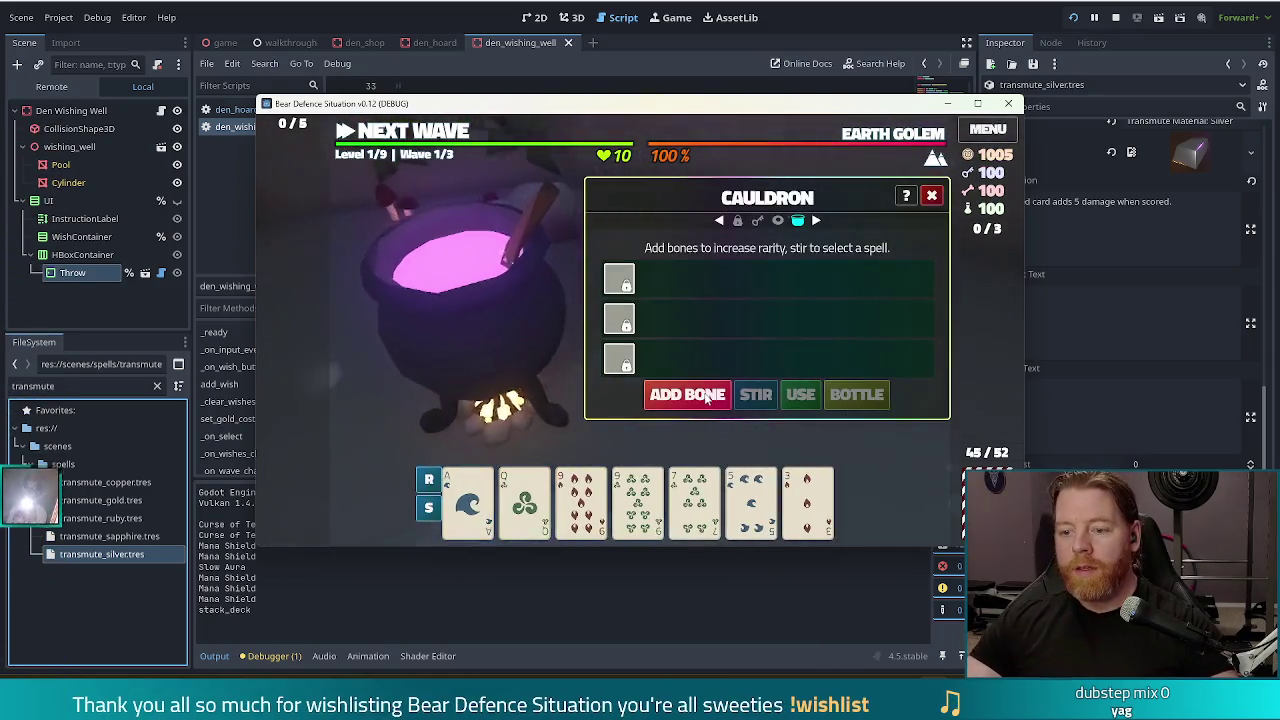
pyautogui.click(687, 395)
pyautogui.click(687, 395)
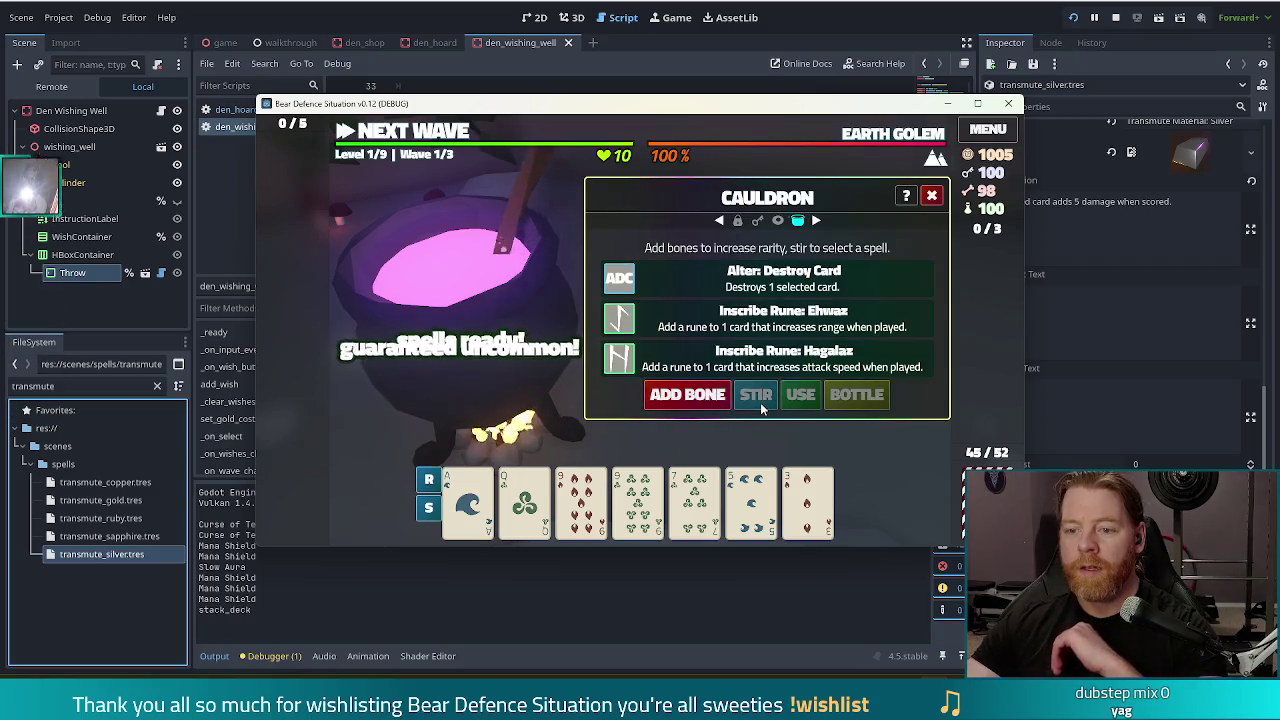
pyautogui.click(714, 400)
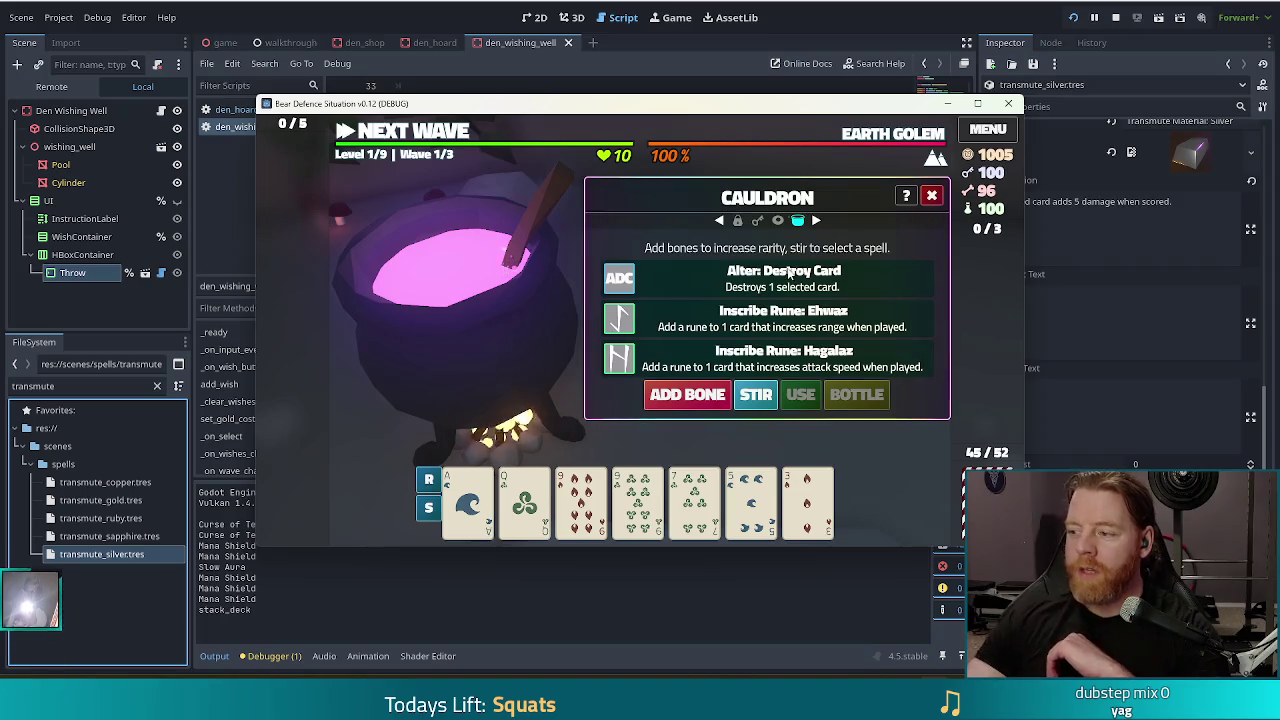
pyautogui.click(756, 394)
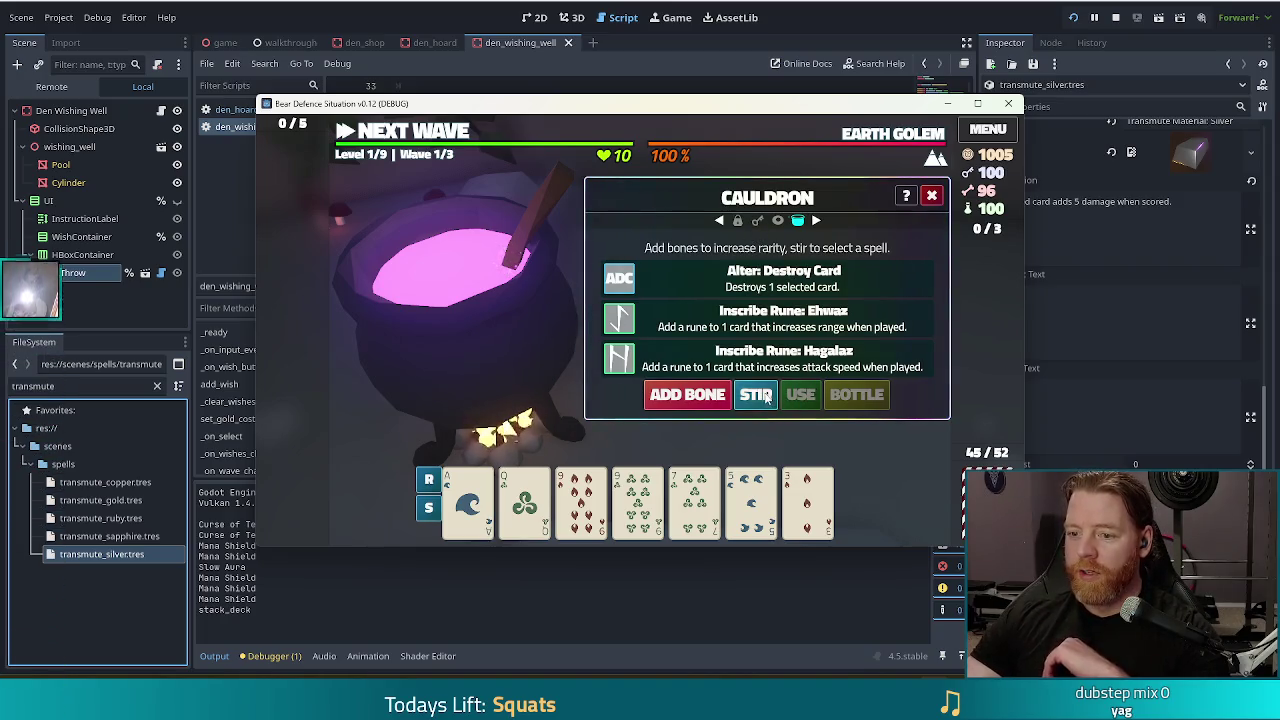
pyautogui.click(714, 400)
pyautogui.click(766, 398)
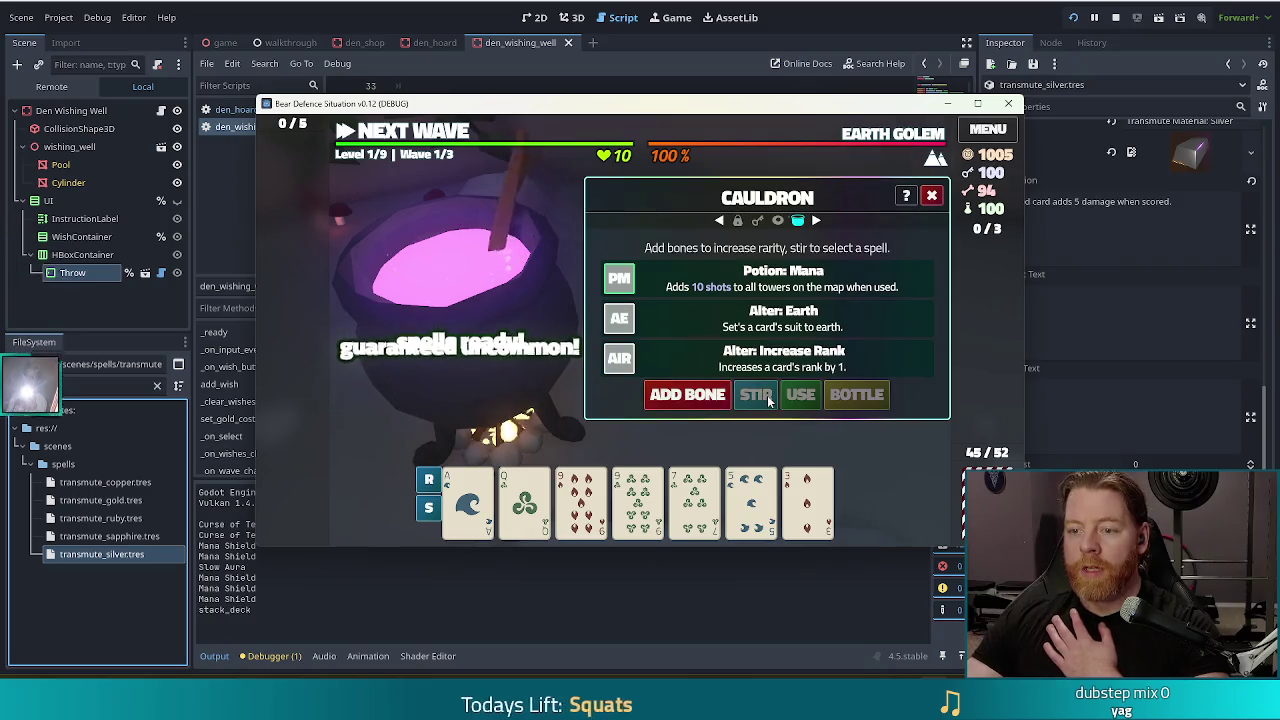
pyautogui.click(700, 396)
pyautogui.click(756, 394)
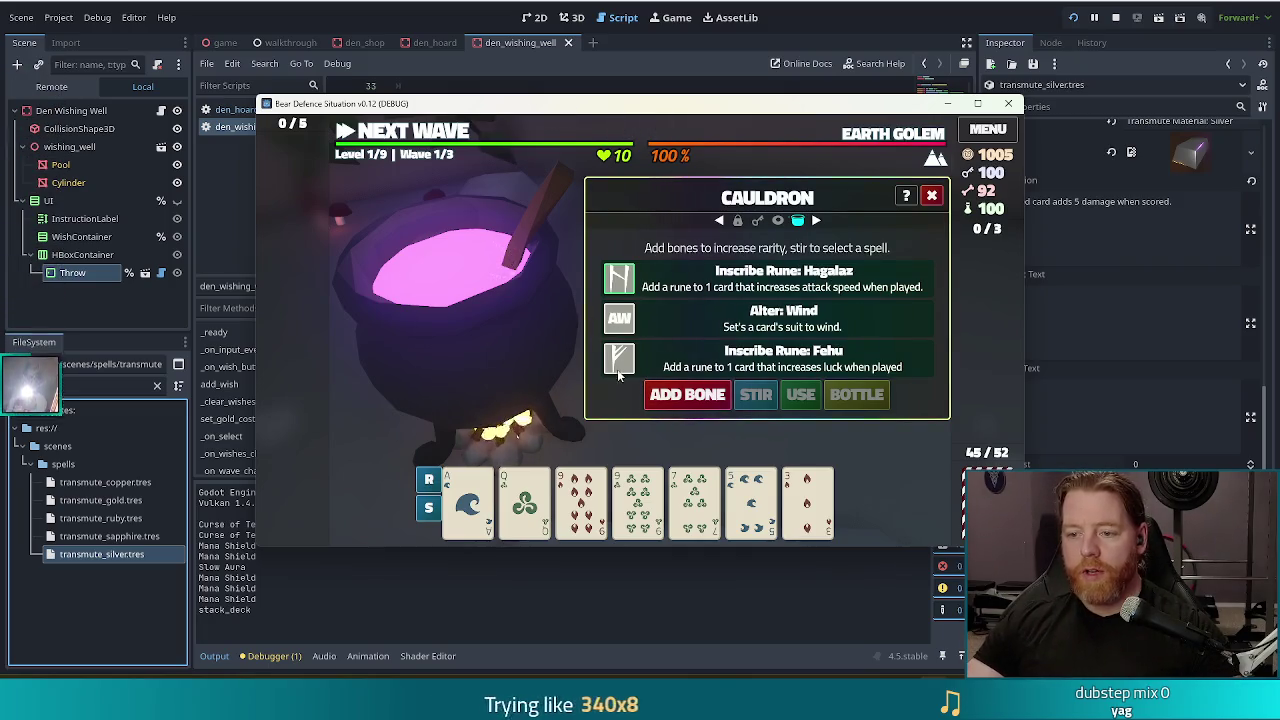
# Step: Run 'add_bottled_spell transmute_silver' in the debug console
pyautogui.press('`')
pyautogui.write('a')
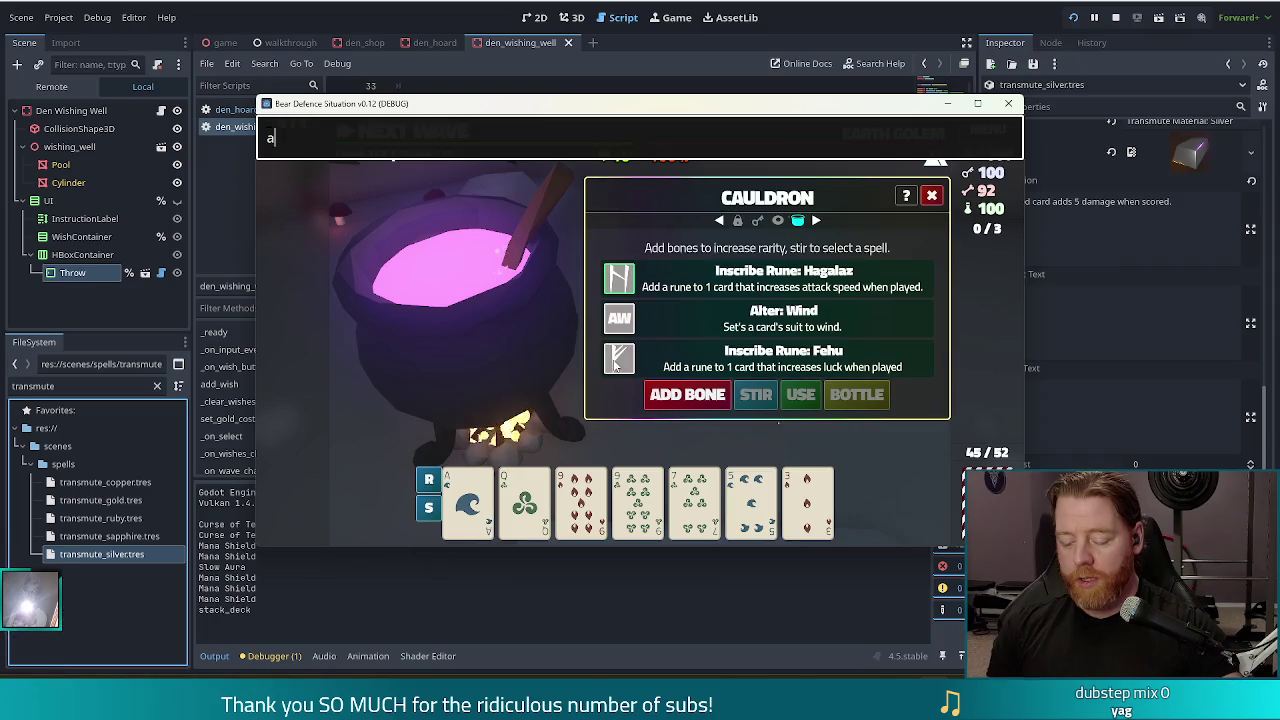
pyautogui.write('dd_bottled_spe')
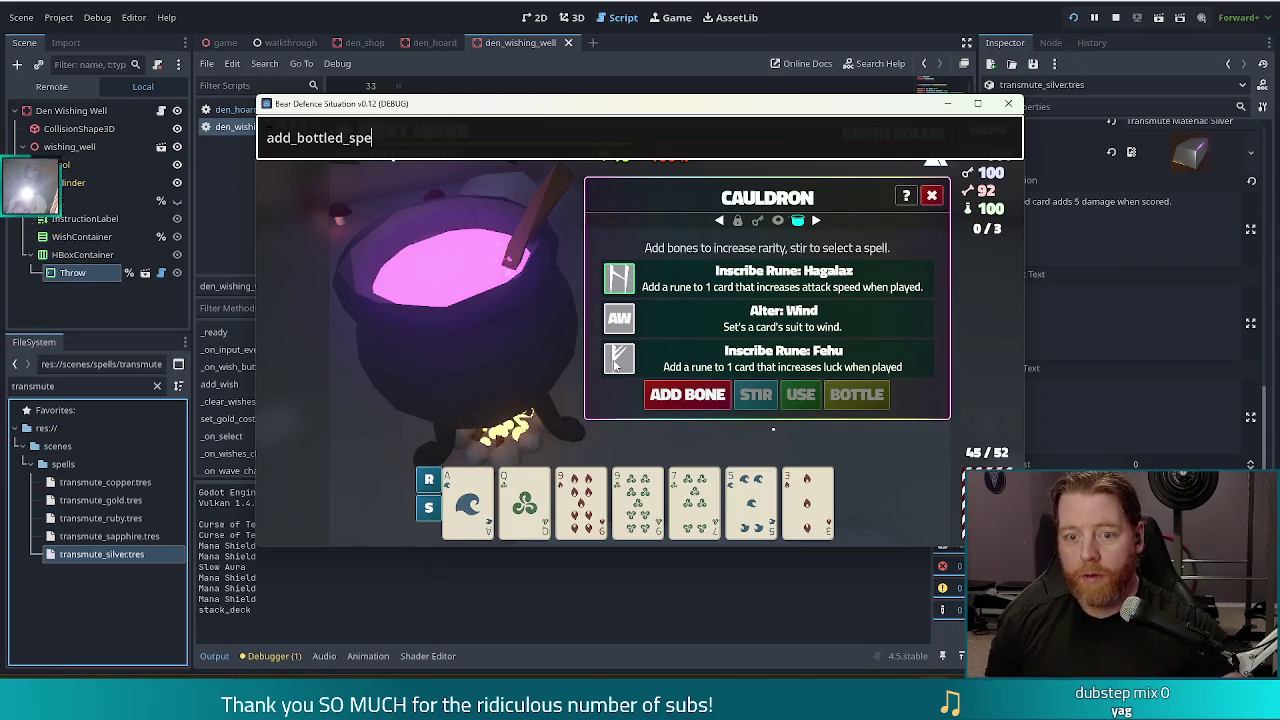
pyautogui.write('ll transmu')
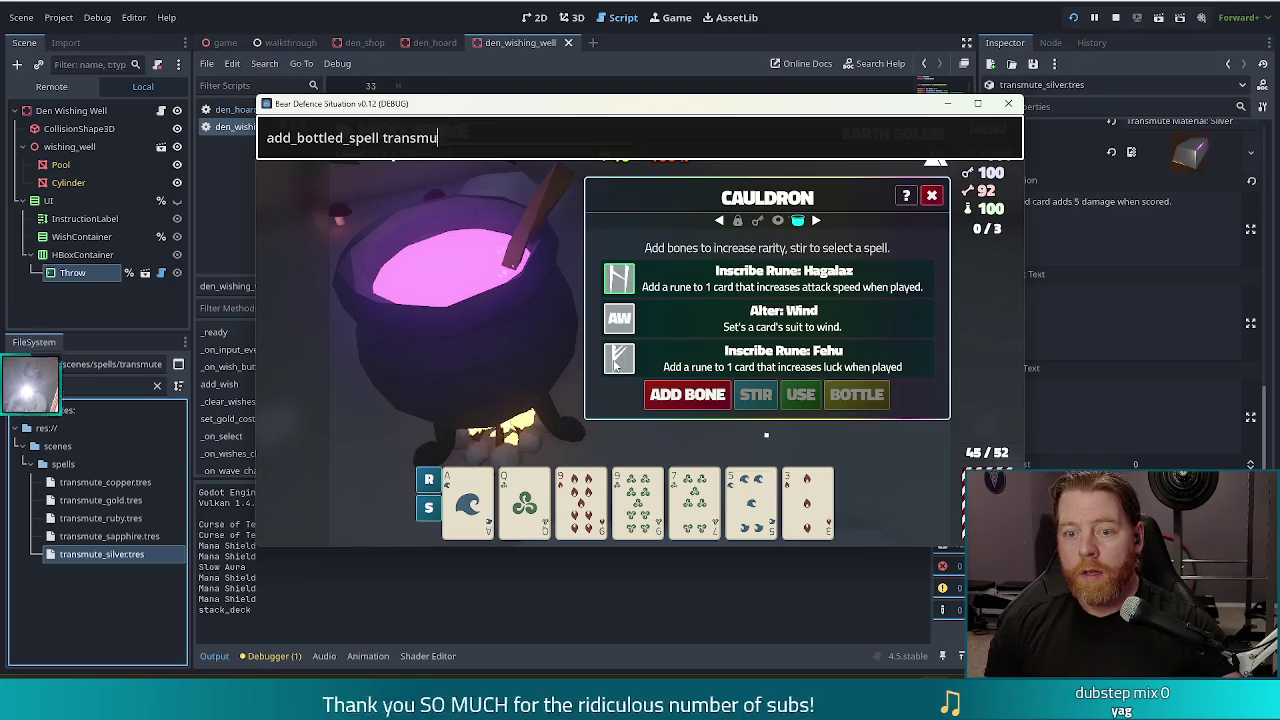
pyautogui.write('te_silver')
pyautogui.press('Return')
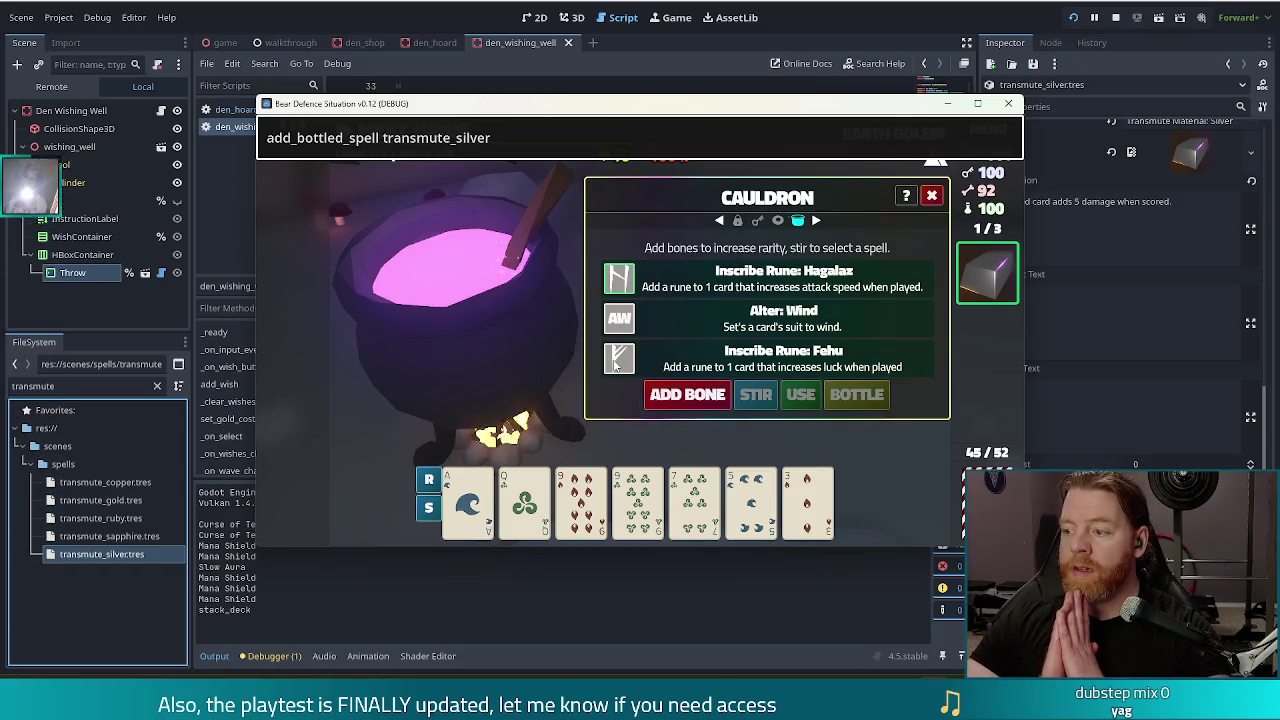
pyautogui.moveTo(1003, 272)
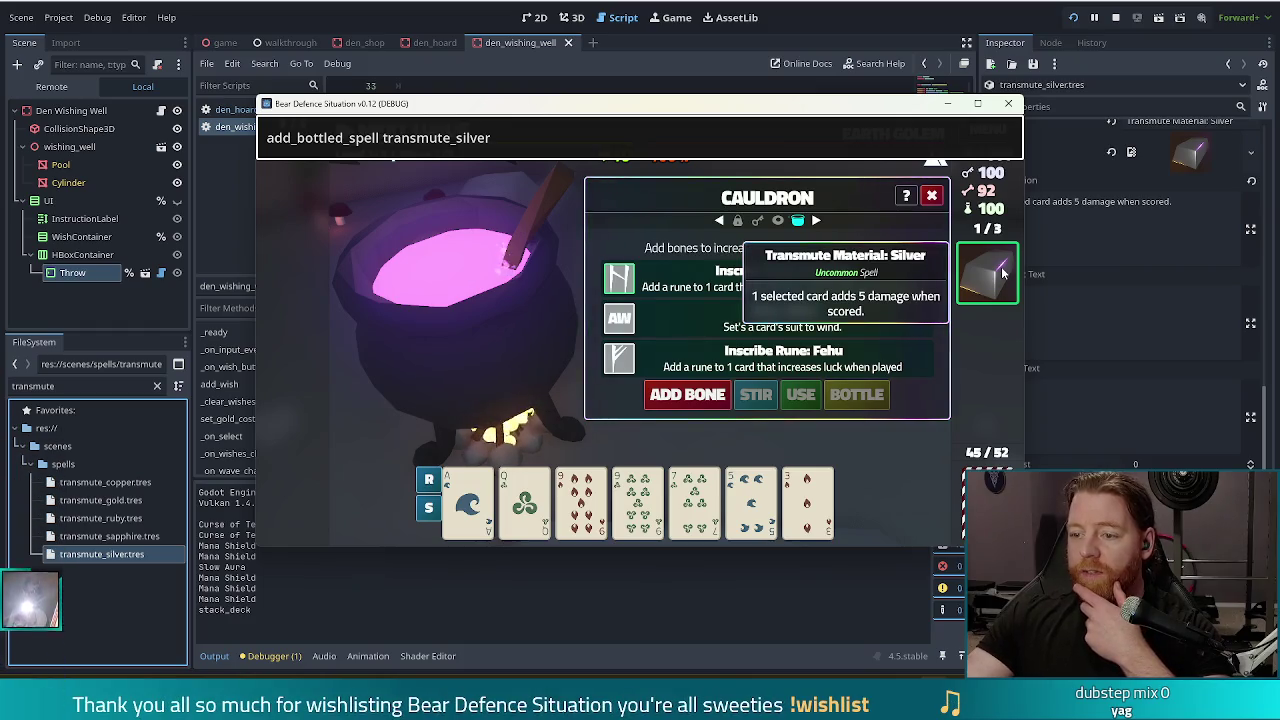
# Step: Cast Transmute Material: Silver on the Queen of Wind card, then close the debug console
pyautogui.click(524, 500)
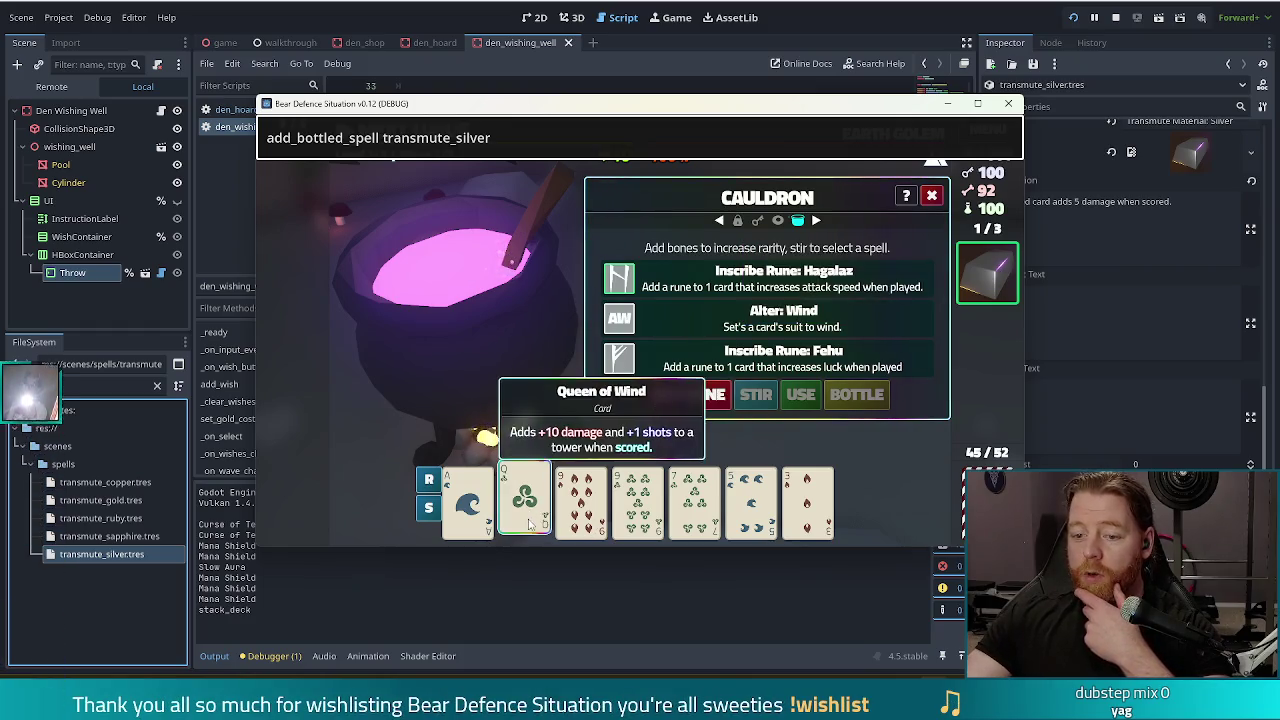
pyautogui.click(995, 285)
pyautogui.moveTo(530, 497)
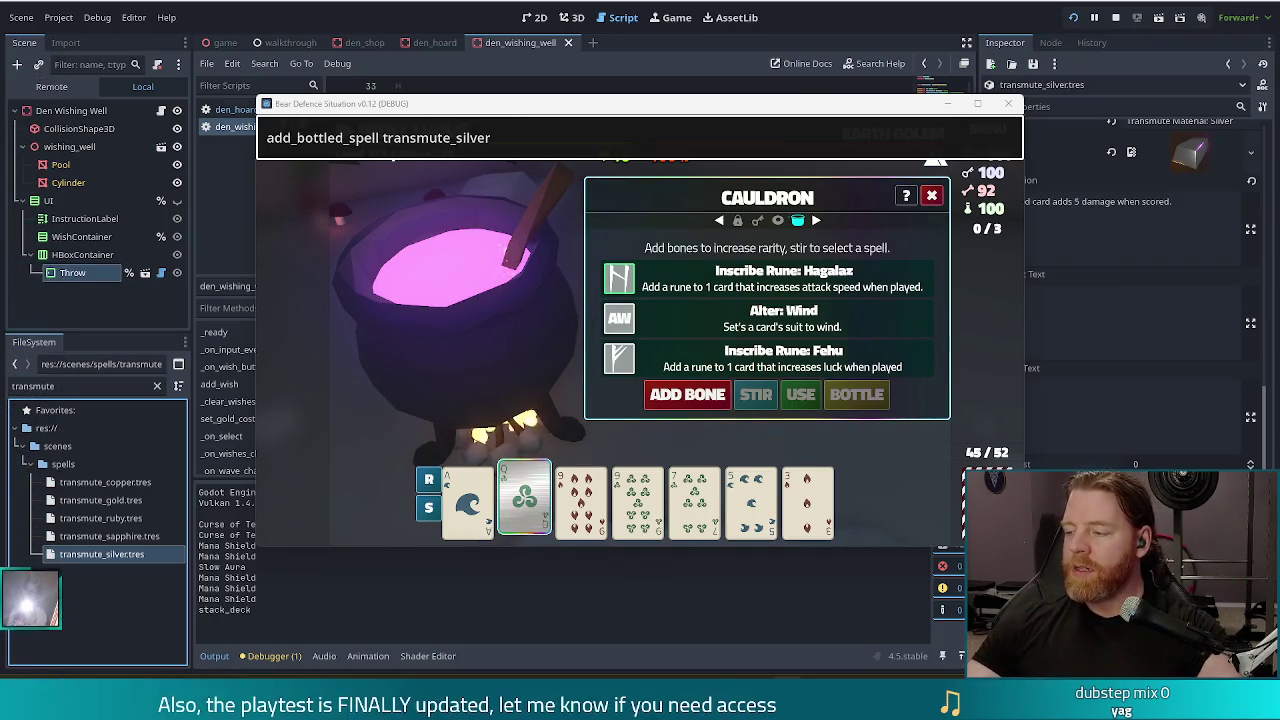
pyautogui.press('Return')
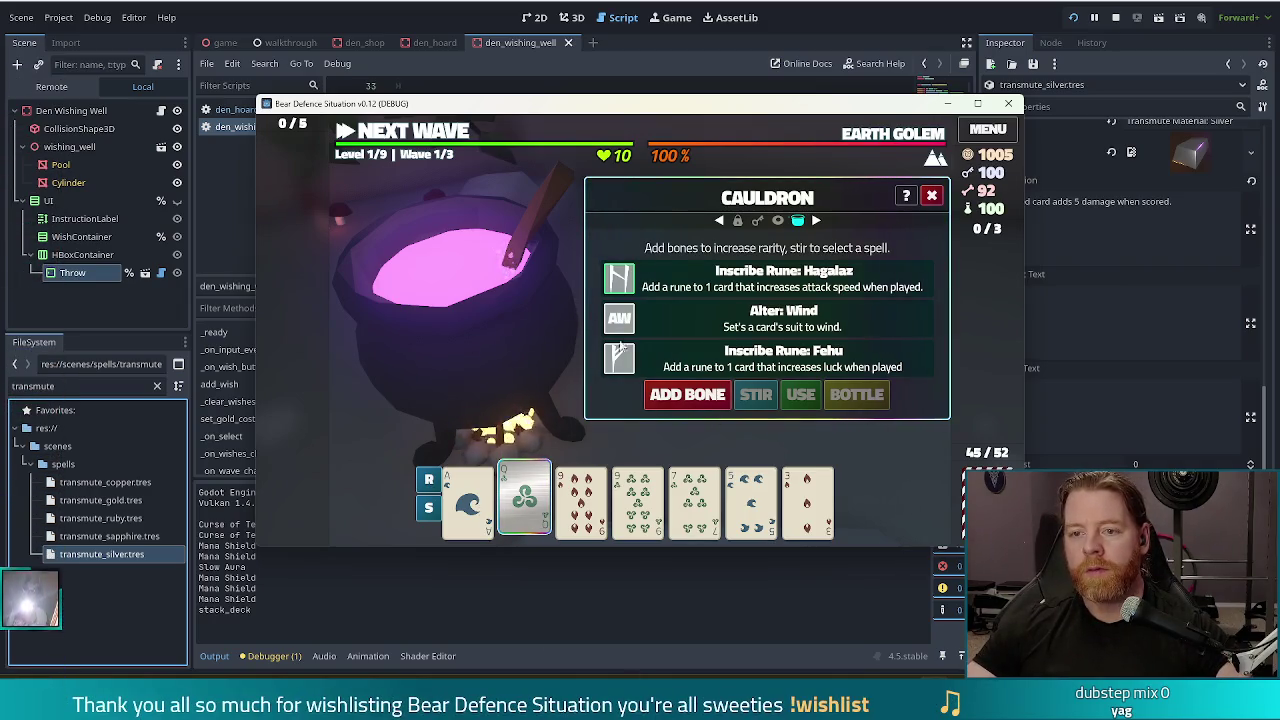
# Step: Nudge the game window slightly left, then stop the running game
pyautogui.moveTo(670, 108)
pyautogui.mouseDown()
pyautogui.moveTo(620, 104)
pyautogui.moveTo(646, 104)
pyautogui.mouseUp()
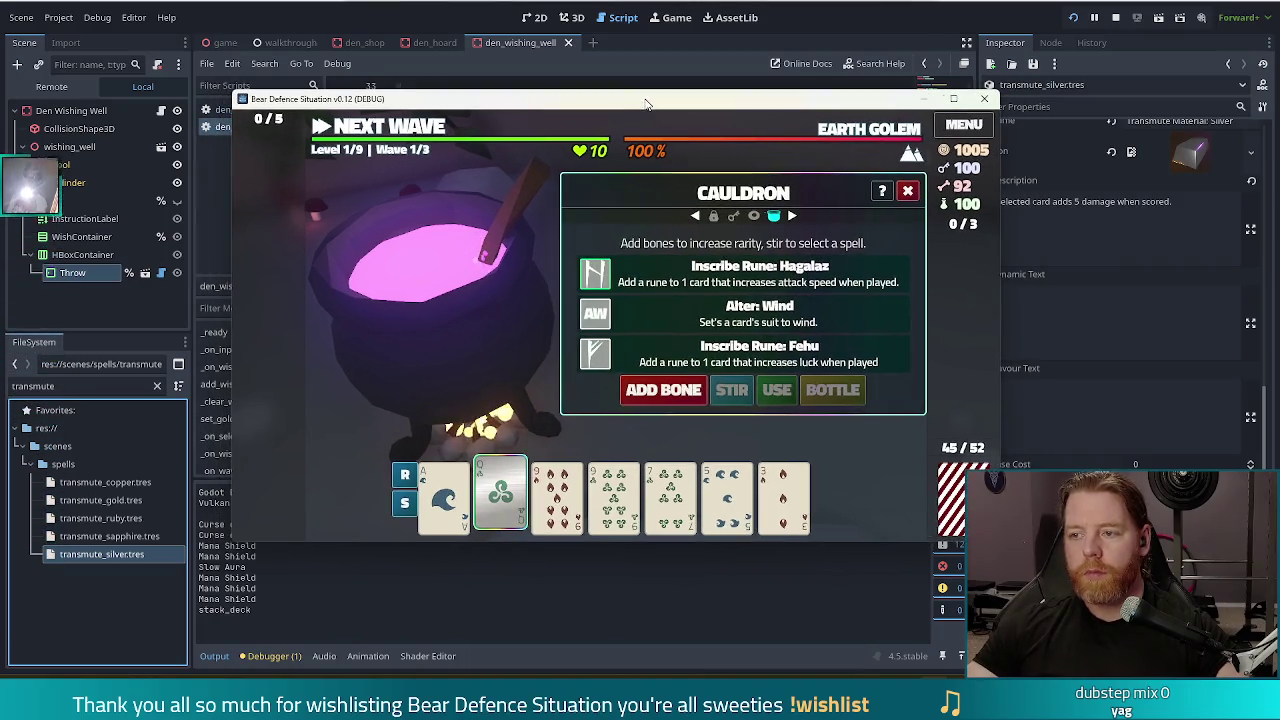
pyautogui.moveTo(686, 126)
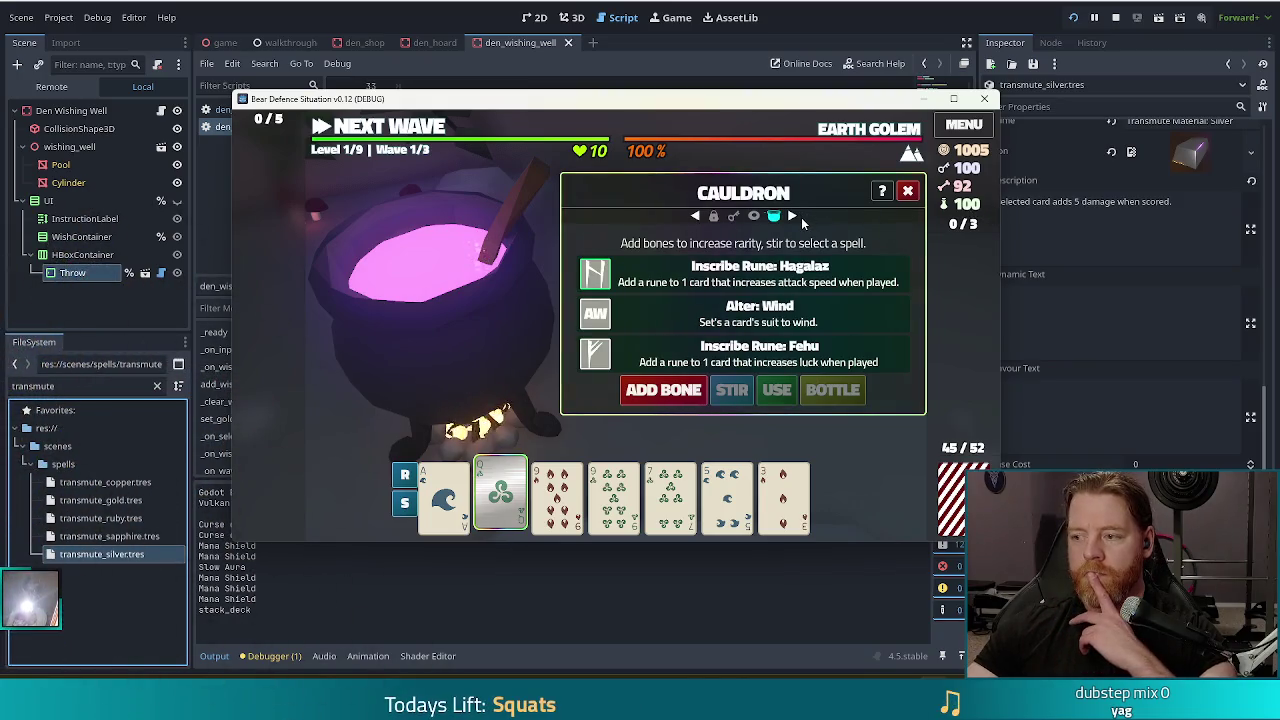
pyautogui.click(1117, 18)
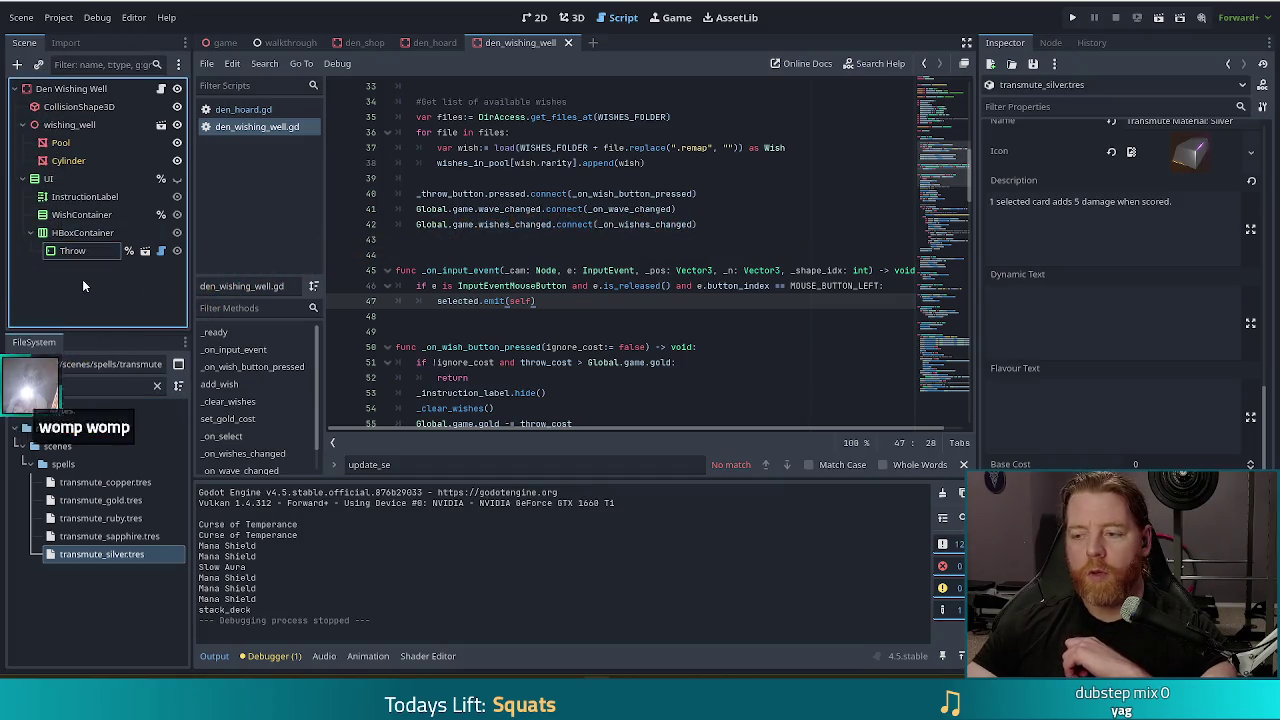
# Step: Duplicate the Throw button node, rename the copy to Take, and select its label text
pyautogui.click(61, 251)
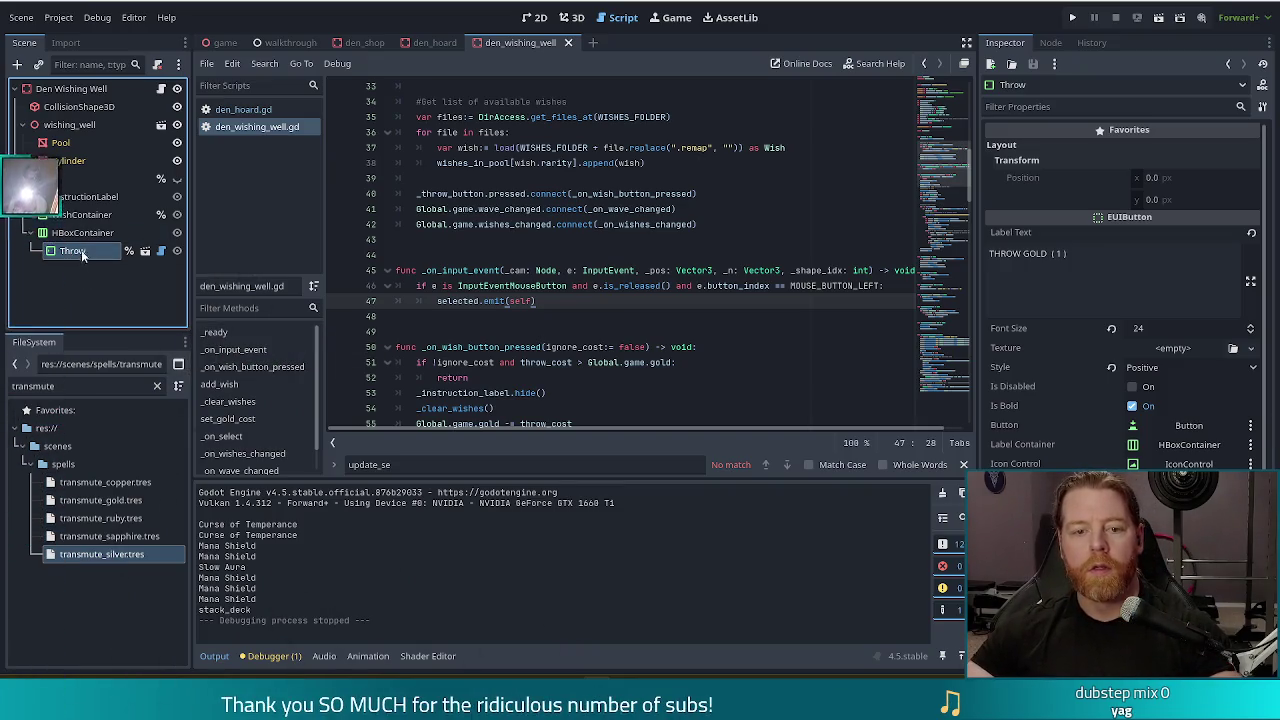
pyautogui.hotkey('ctrl', 'd')
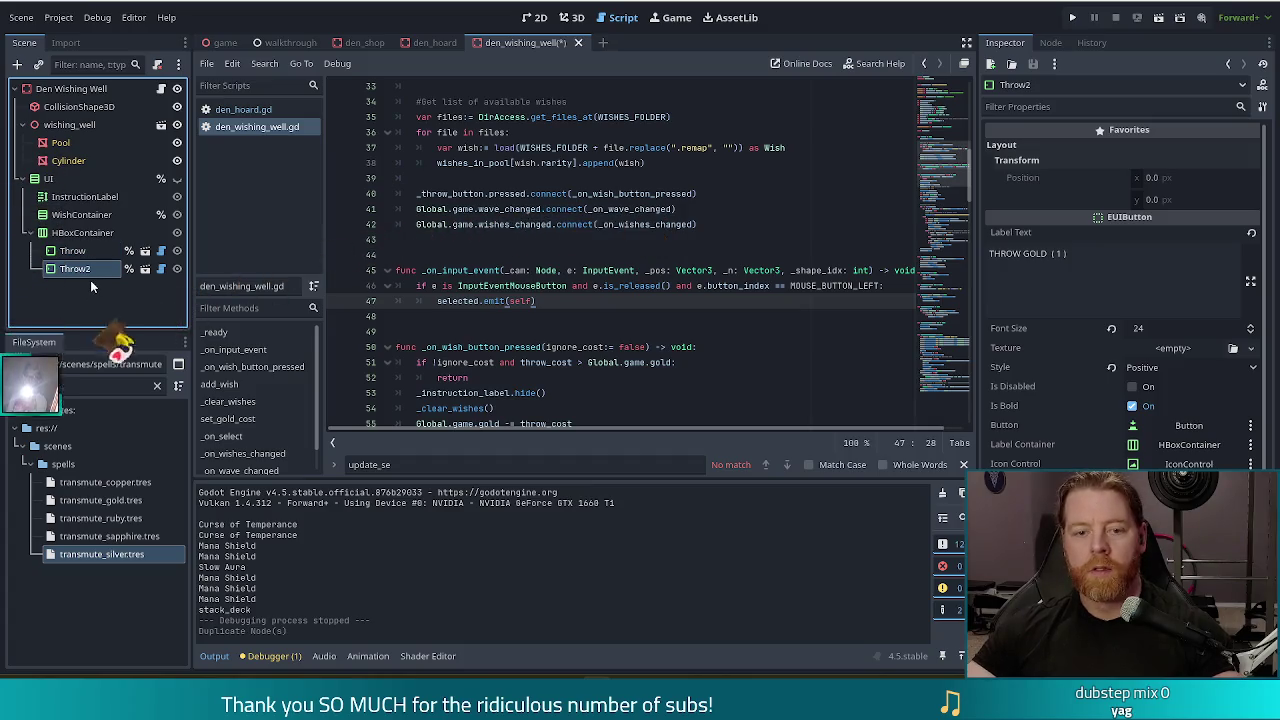
pyautogui.press('F2')
pyautogui.write('Take')
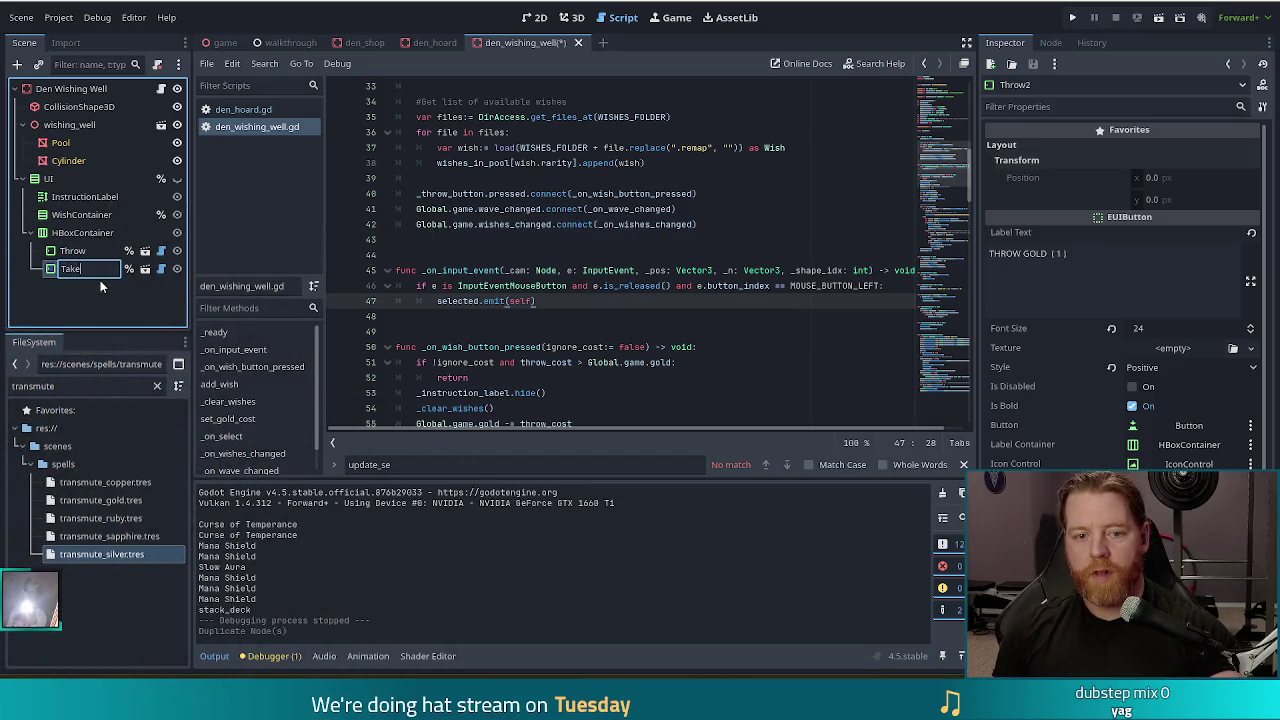
pyautogui.press('Return')
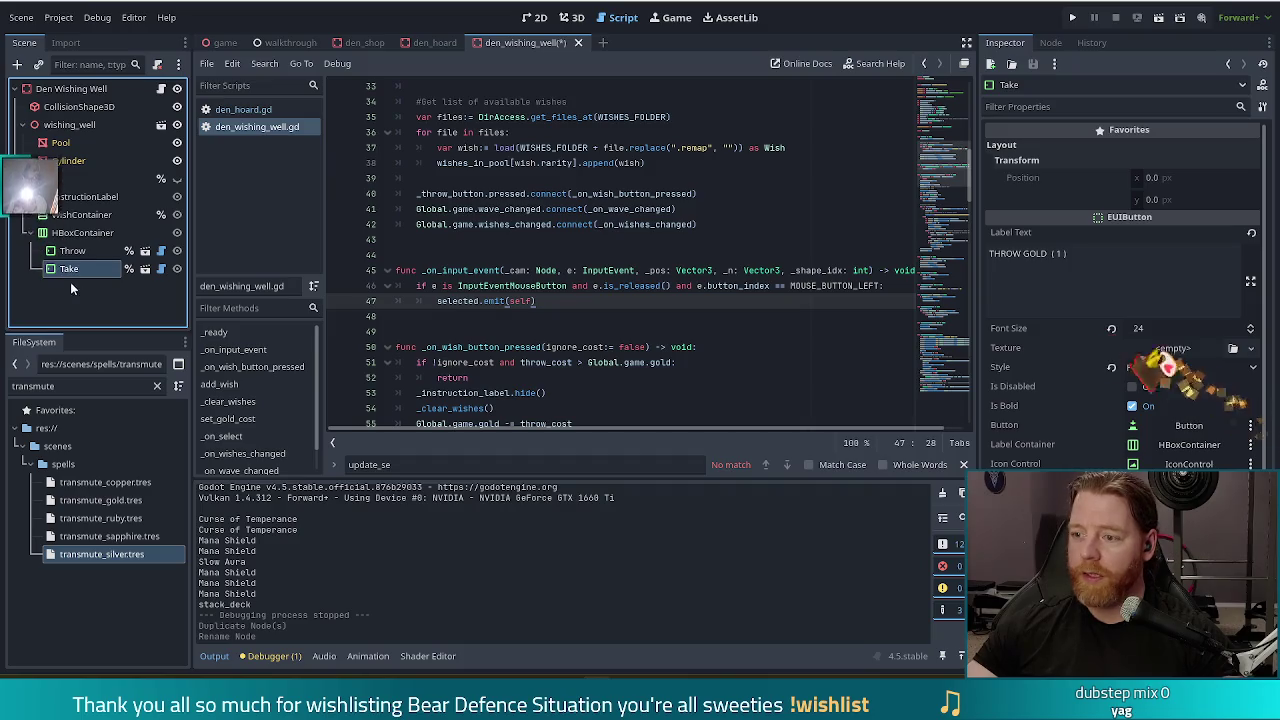
pyautogui.tripleClick(1028, 253)
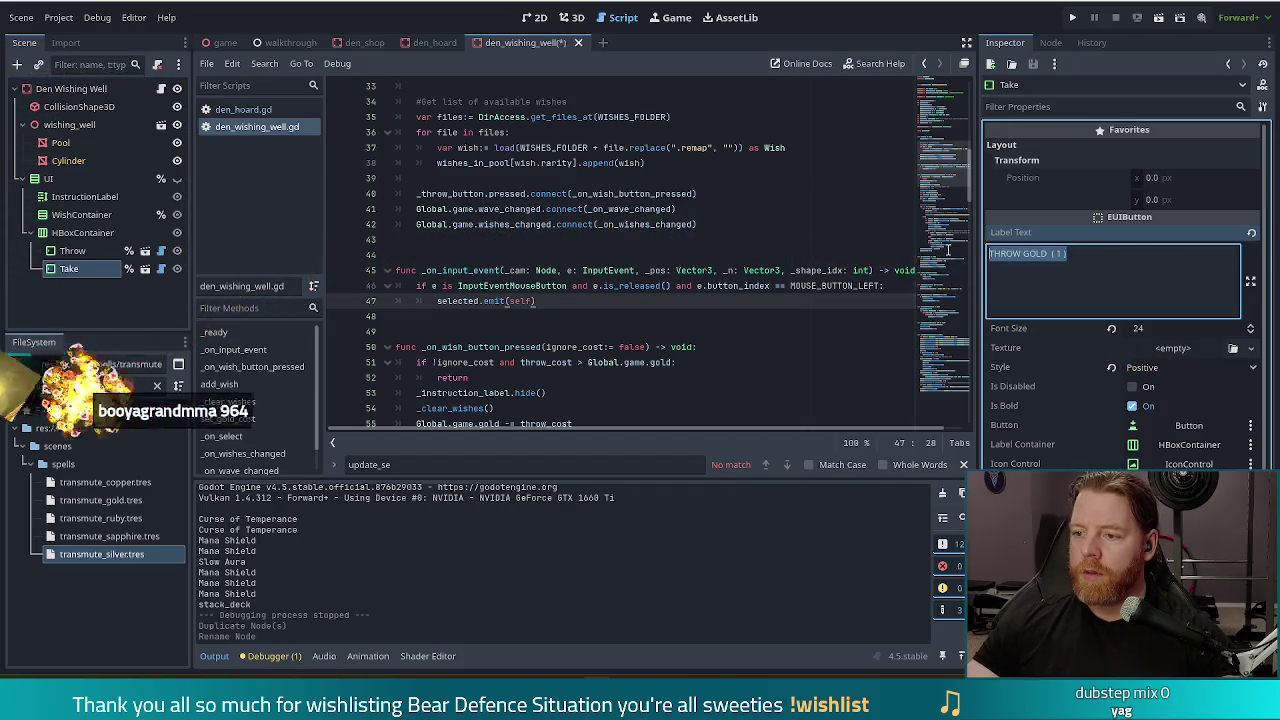
# Step: Set the Take button's label text to TAKE and save the scene
pyautogui.write('Take')
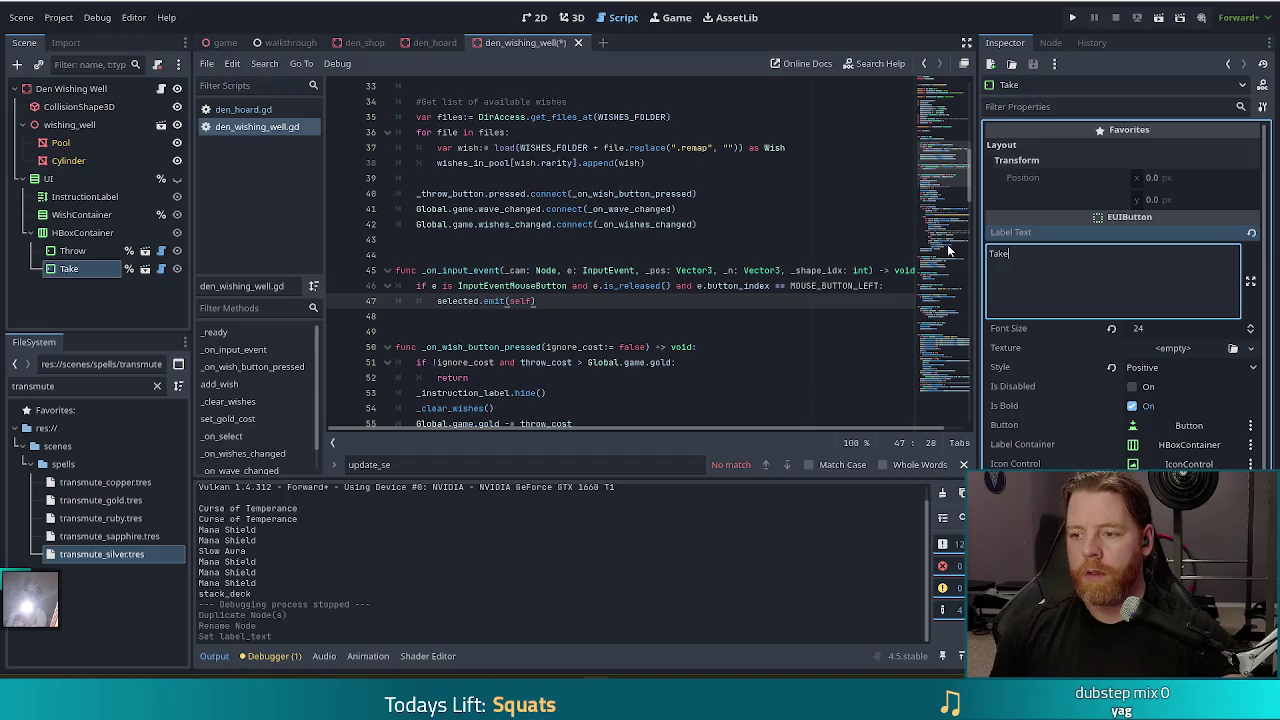
pyautogui.press('BackSpace')
pyautogui.press('BackSpace')
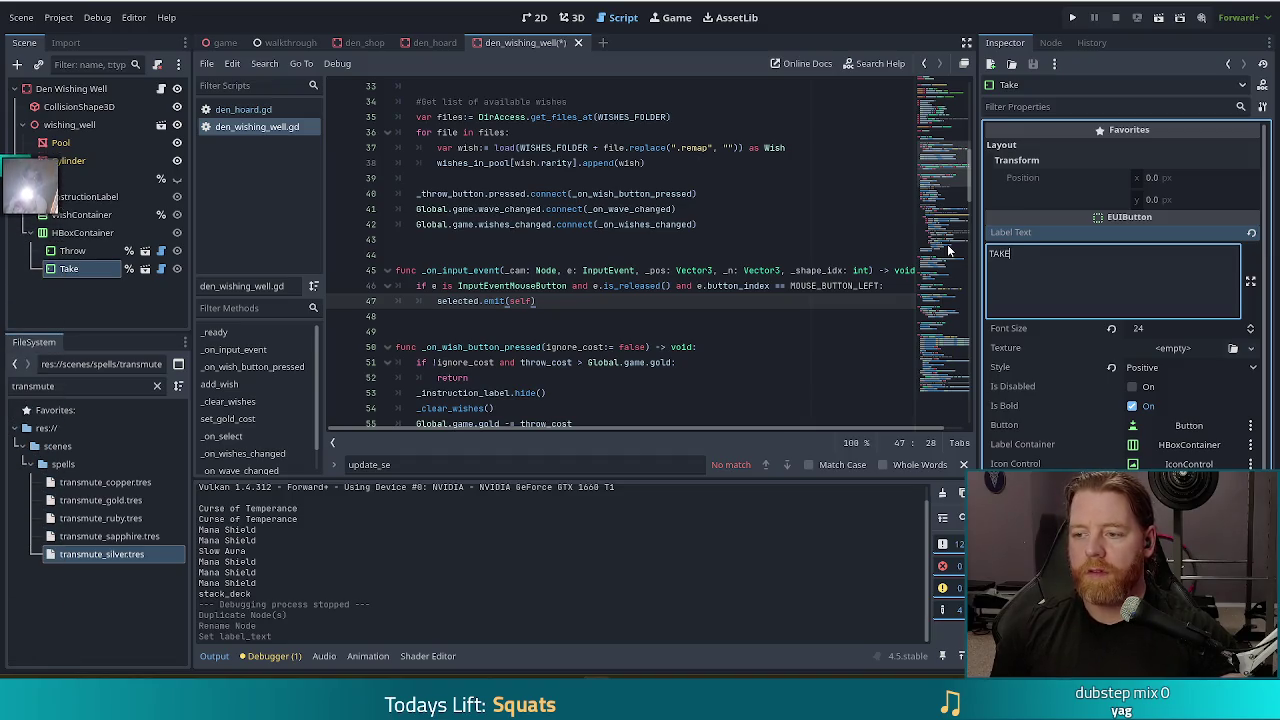
pyautogui.hotkey('ctrl', 's')
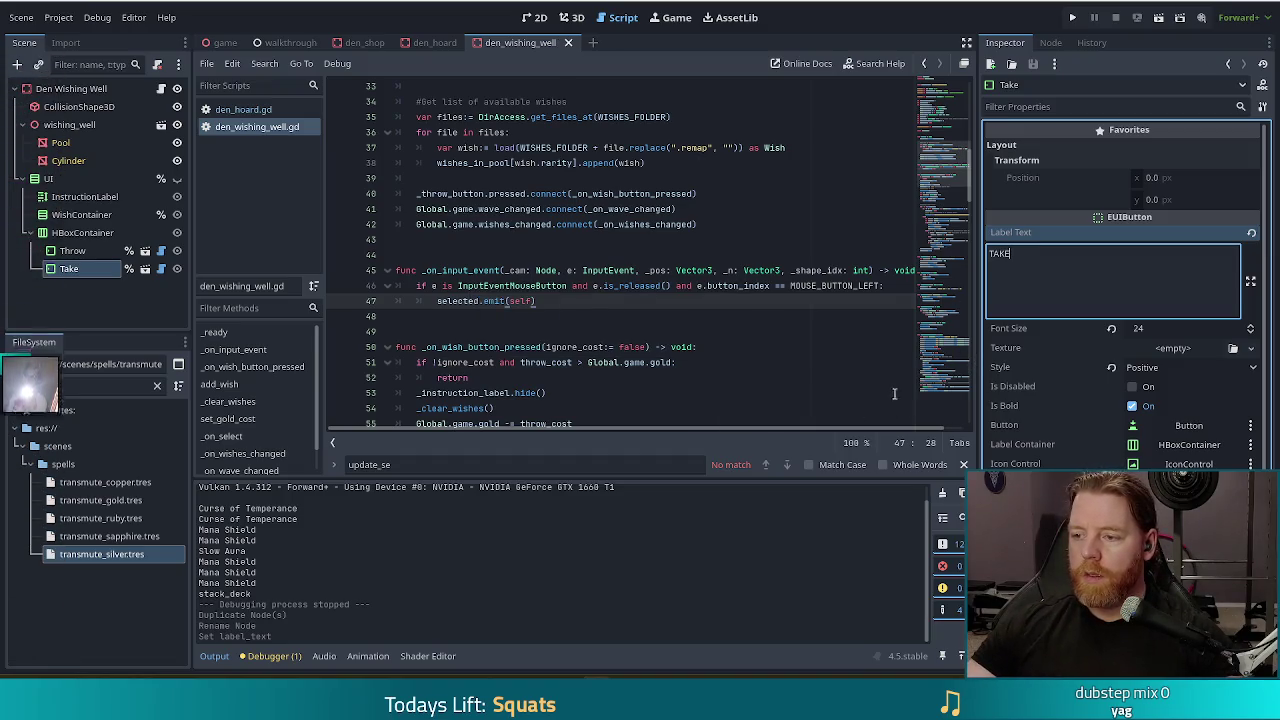
# Step: Change the Take button's style from Positive to Green
pyautogui.click(84, 250)
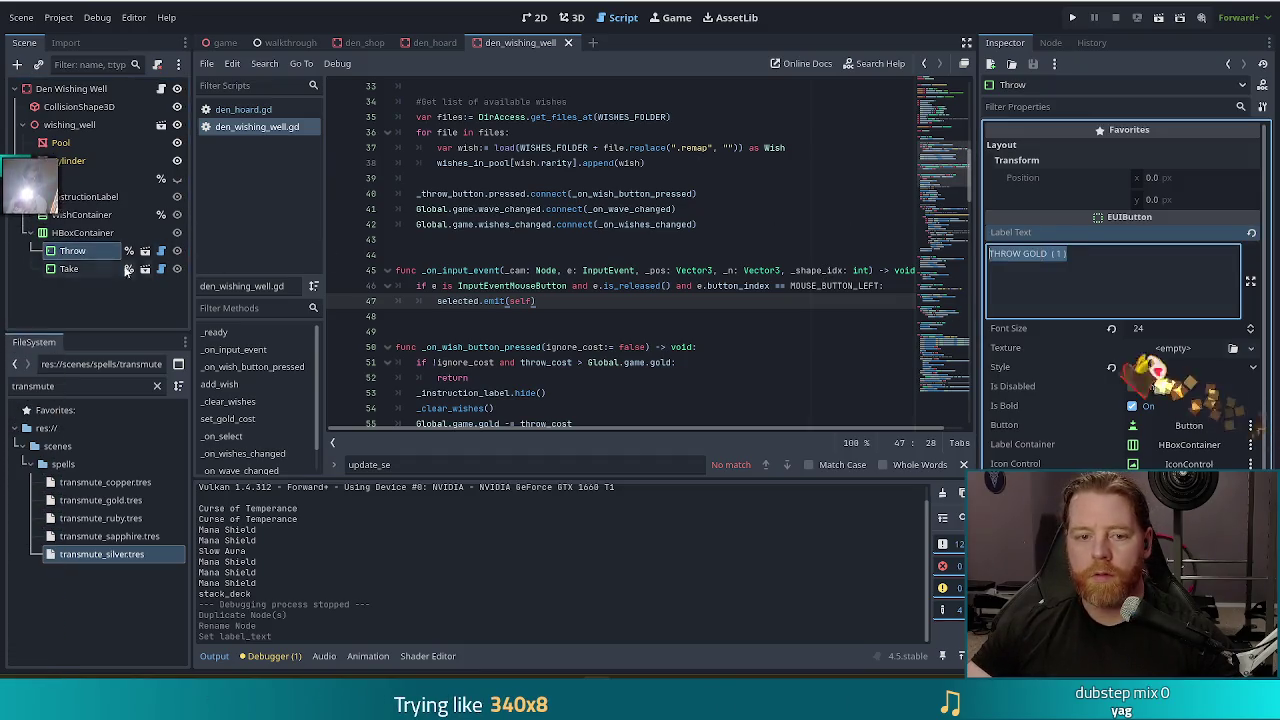
pyautogui.click(90, 269)
pyautogui.click(1160, 368)
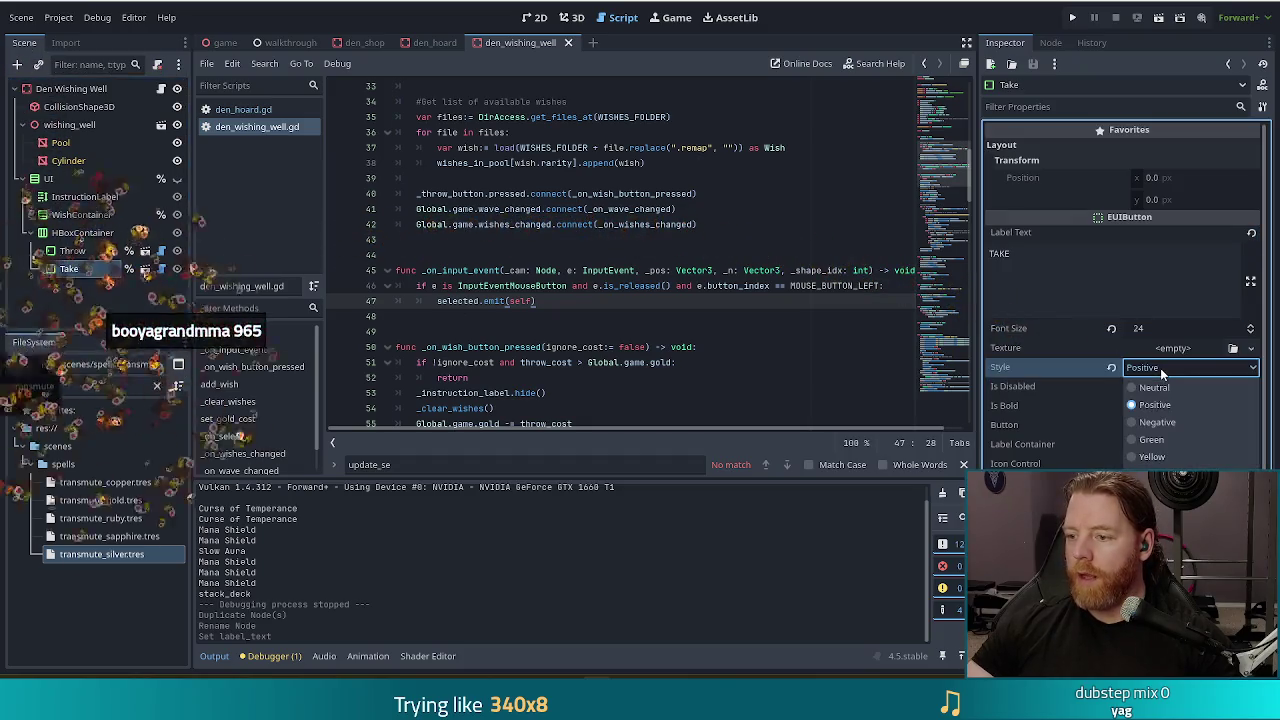
pyautogui.click(1151, 439)
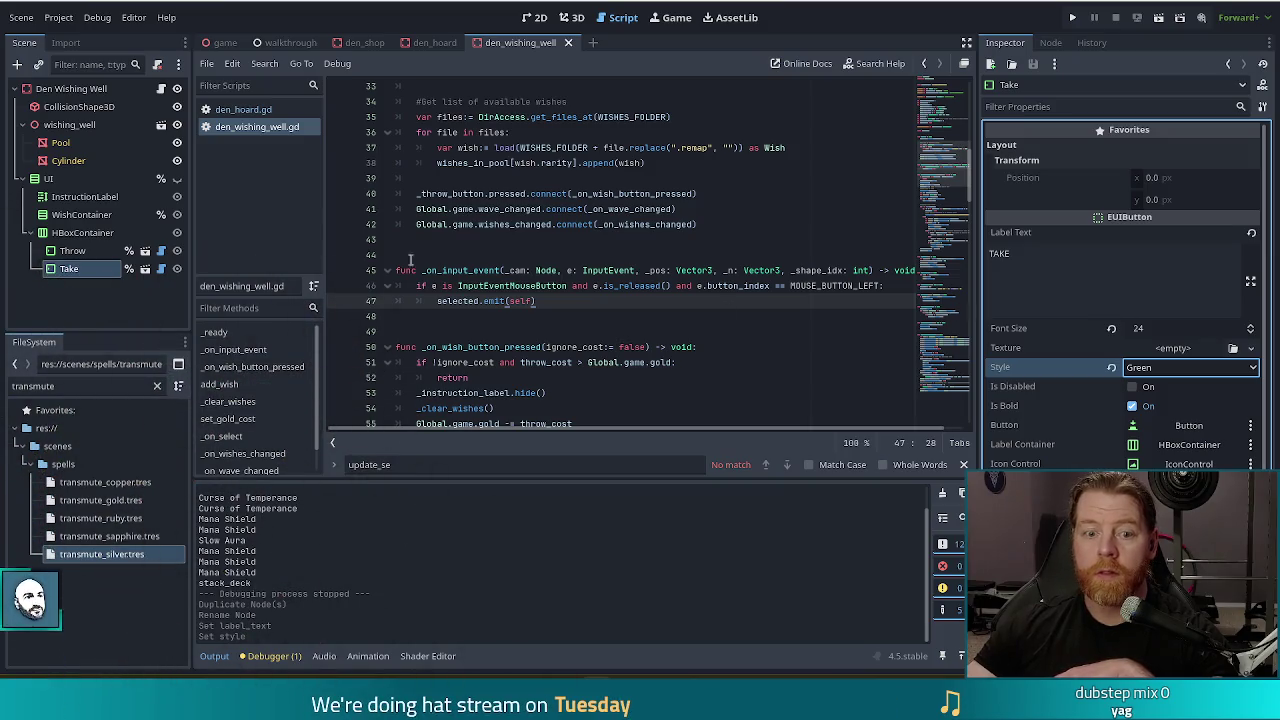
pyautogui.click(204, 131)
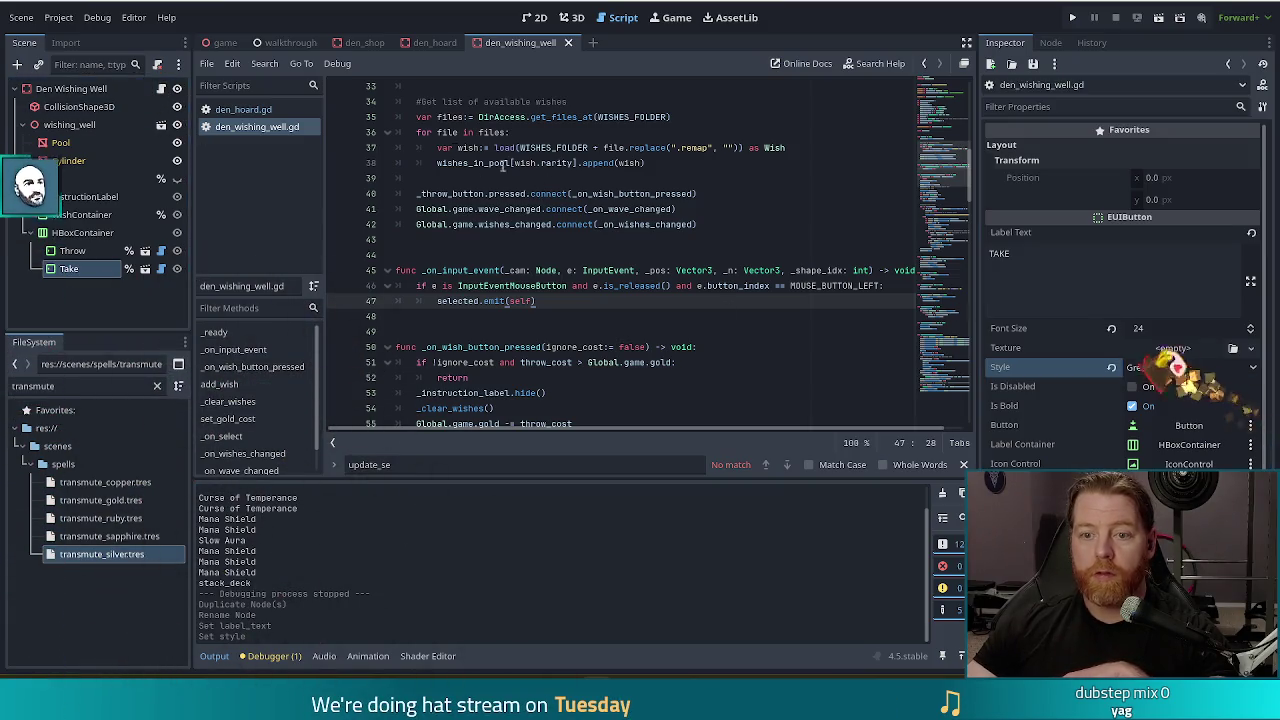
pyautogui.click(935, 118)
pyautogui.scroll(10, 935, 118)
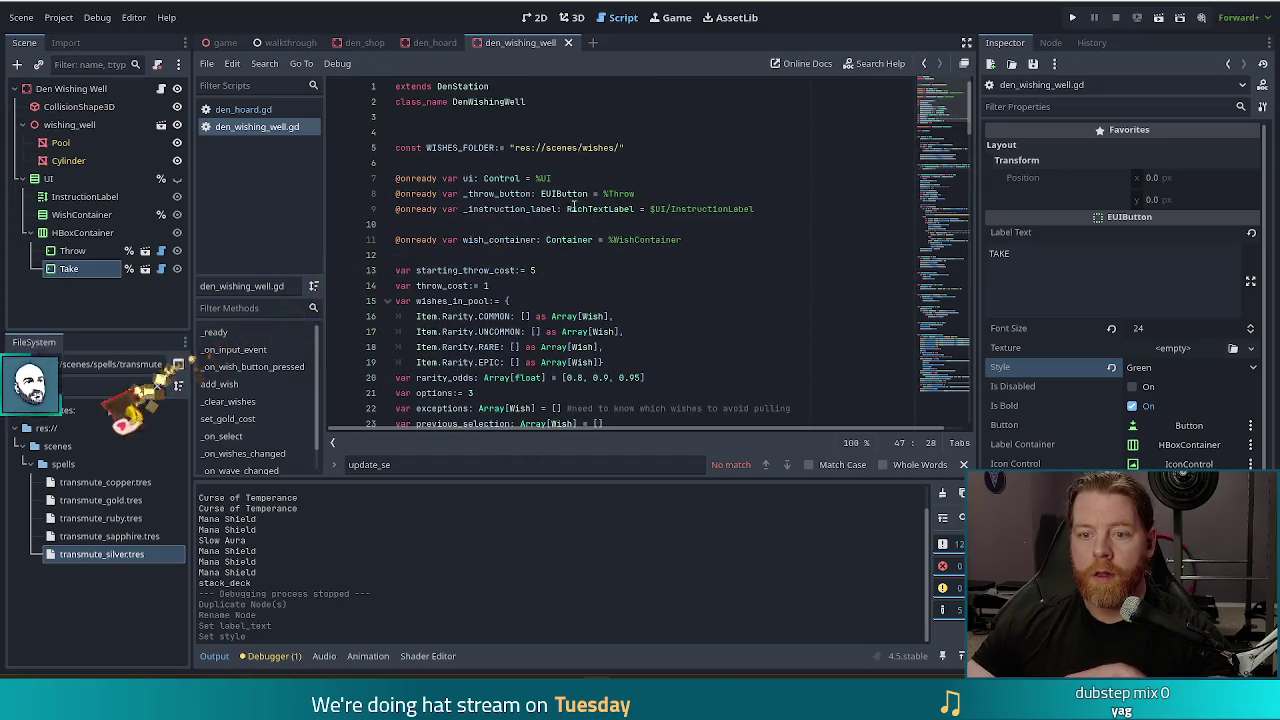
pyautogui.click(649, 195)
pyautogui.press('Return')
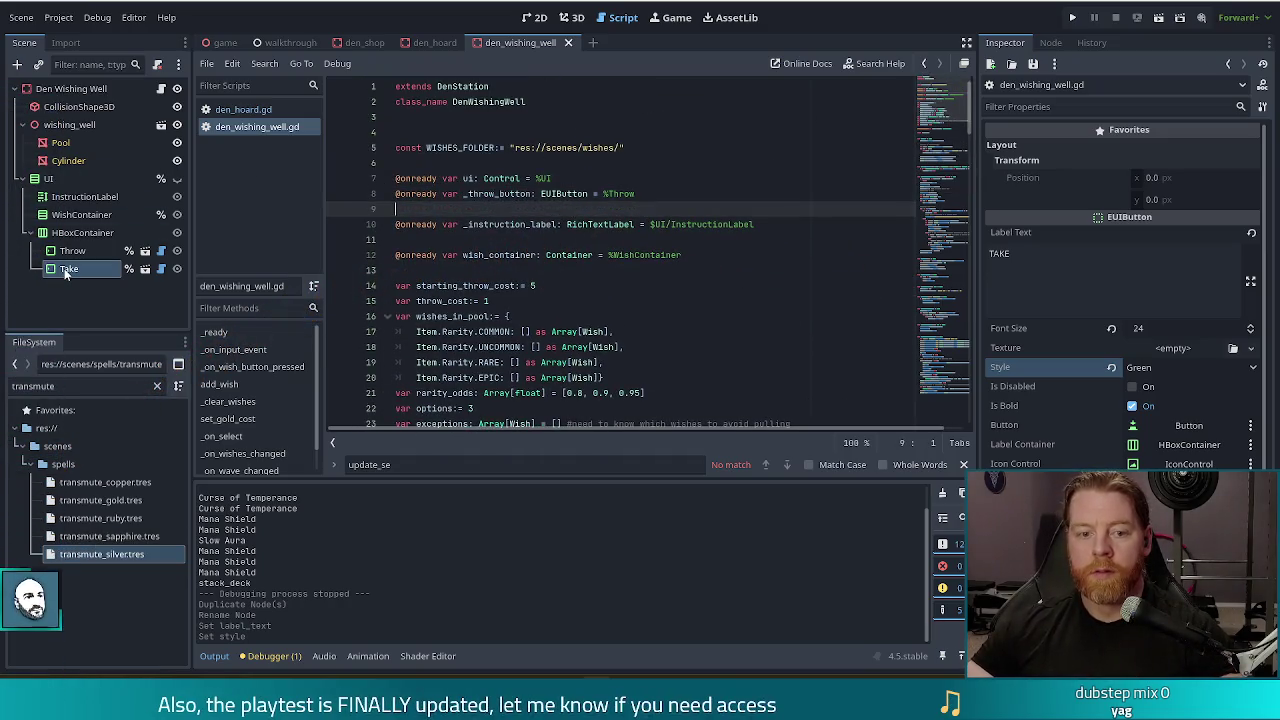
pyautogui.moveTo(65, 270)
pyautogui.mouseDown()
pyautogui.moveTo(400, 211)
pyautogui.moveTo(536, 228)
pyautogui.mouseUp()
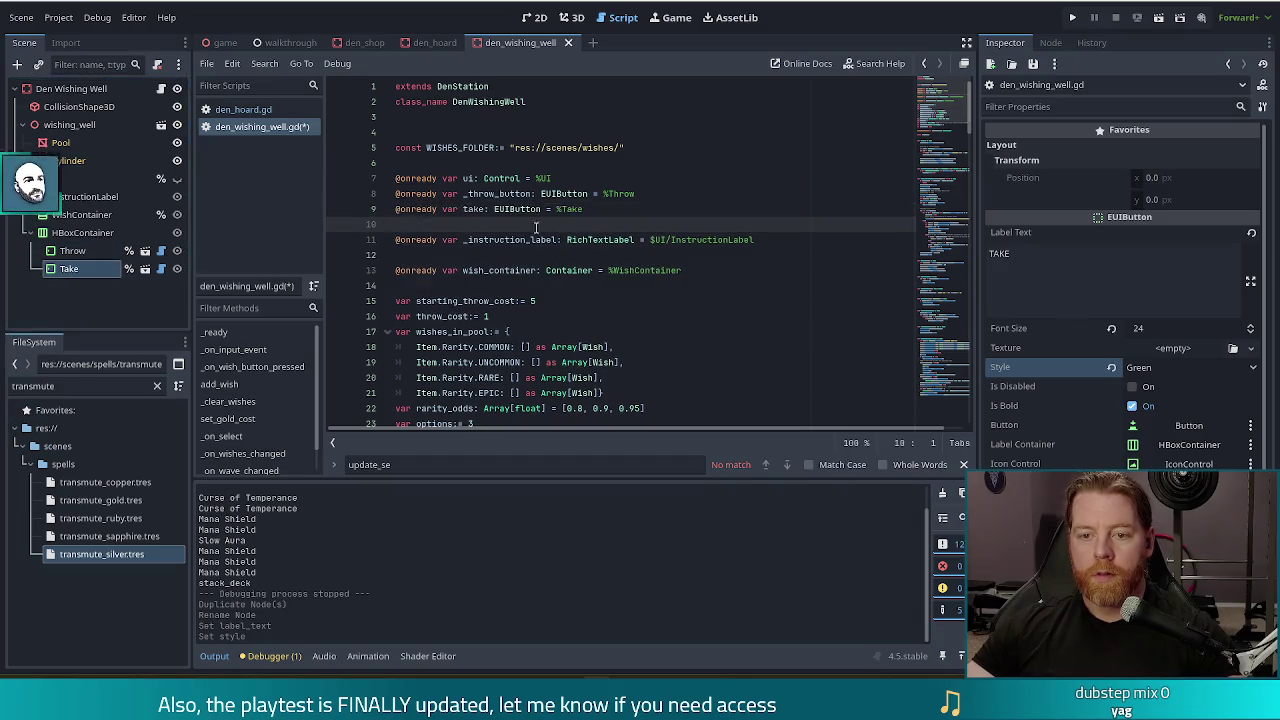
# Step: Rename the new variable to _take_button and save den_wishing_well.gd
pyautogui.press('BackSpace')
pyautogui.click(465, 209)
pyautogui.write('_')
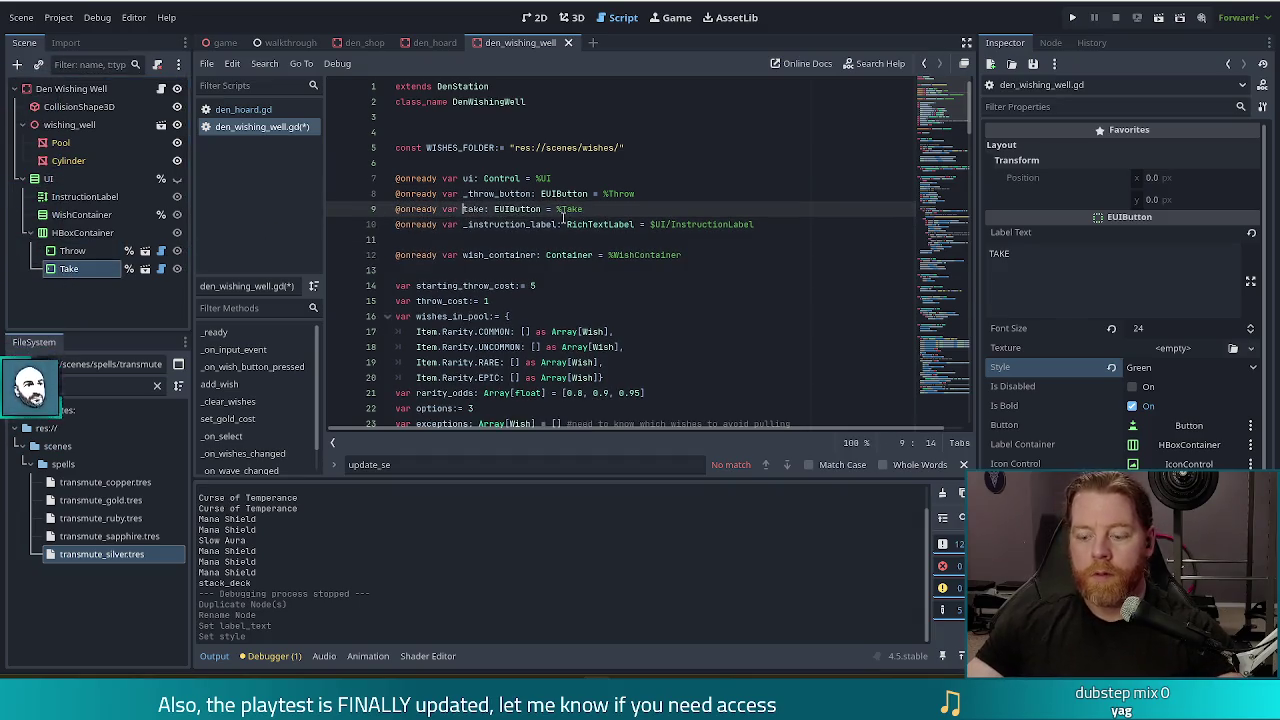
pyautogui.hotkey('ctrl', 'Right')
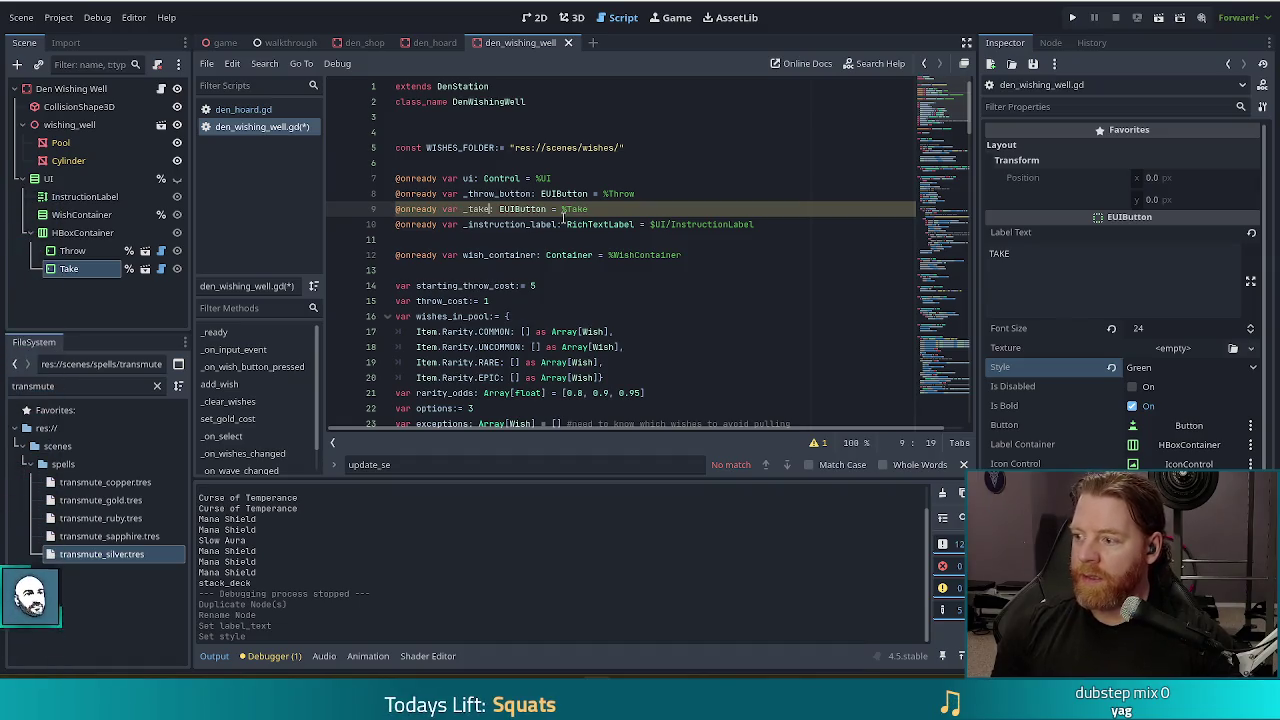
pyautogui.write('_')
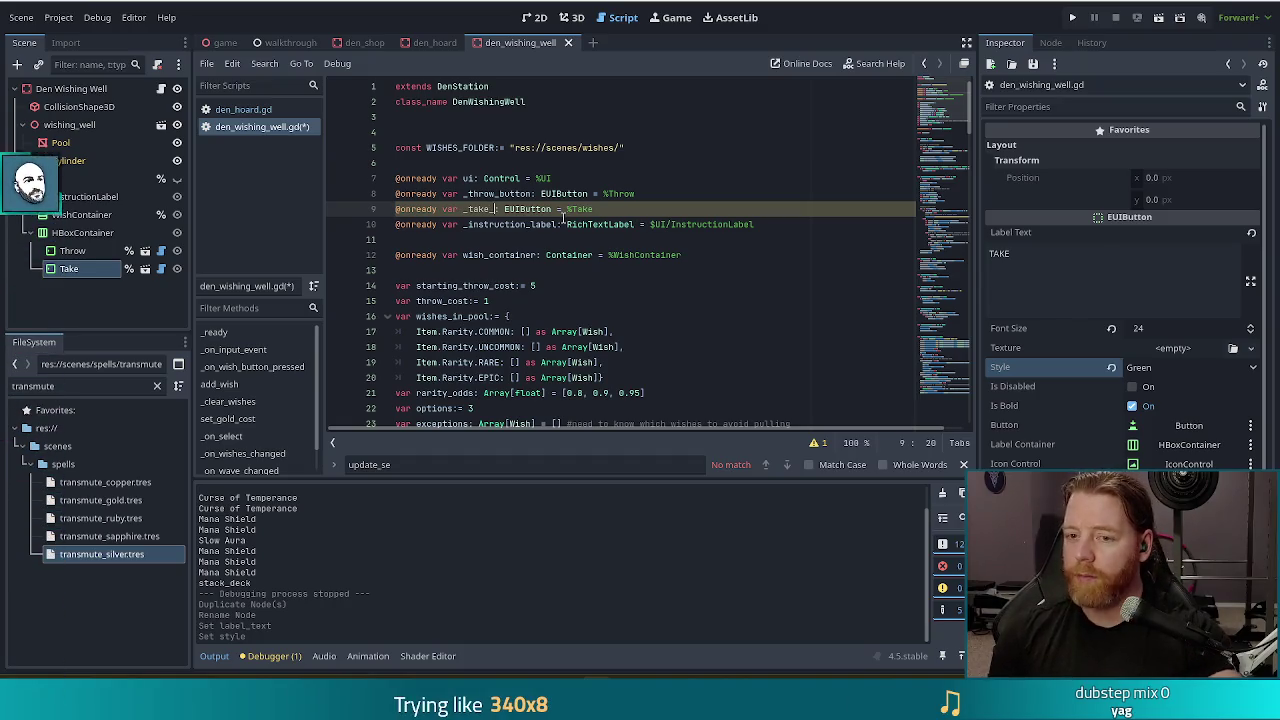
pyautogui.write('button')
pyautogui.hotkey('ctrl', 's')
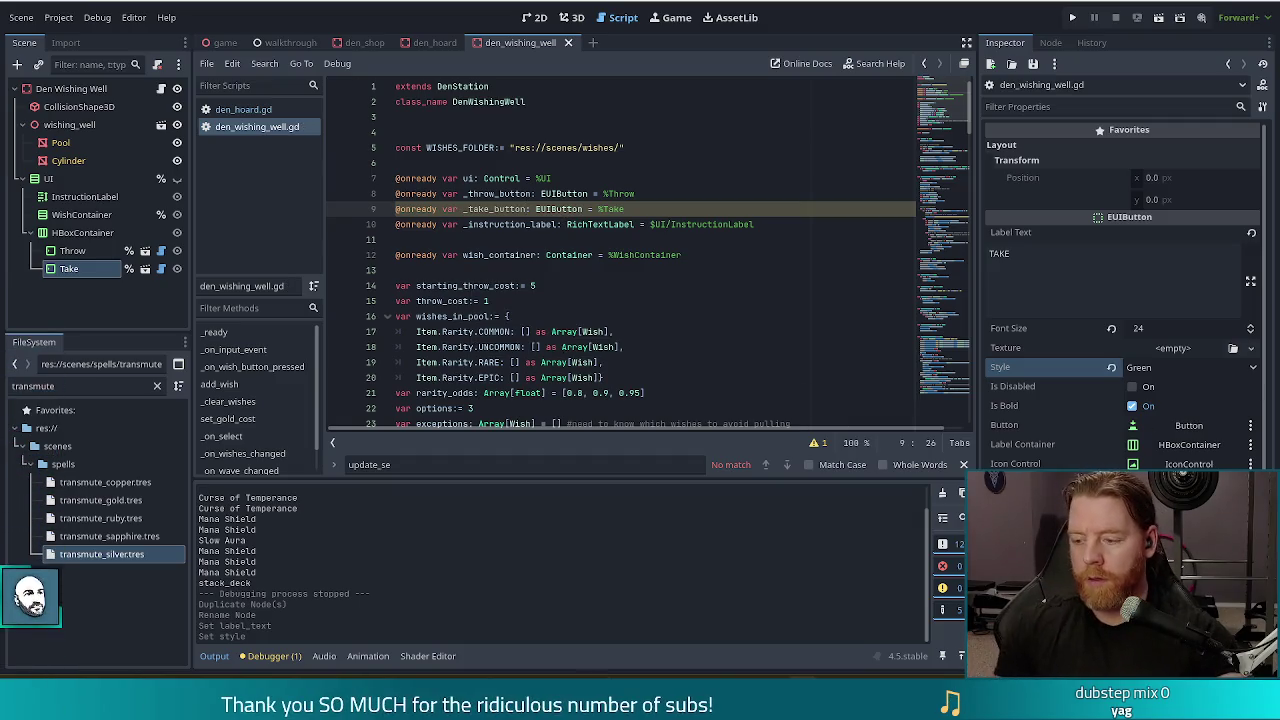
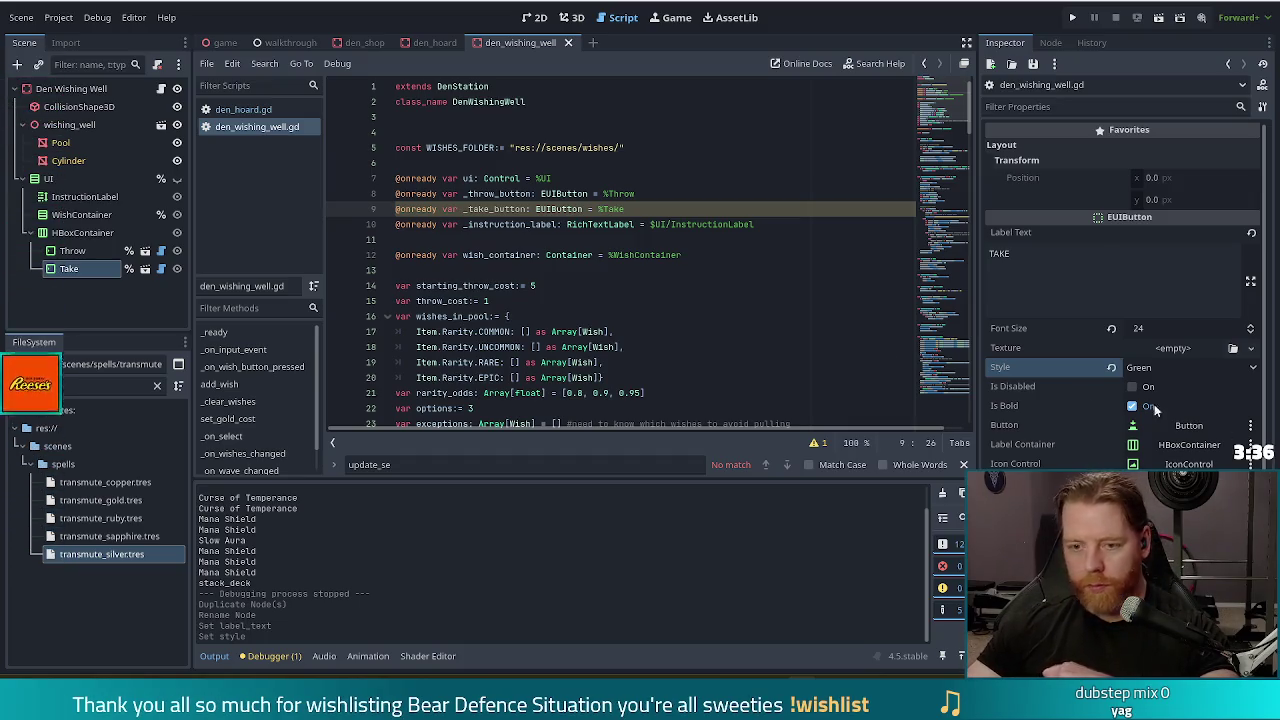
# Step: Review the Throw and Take button declarations, then go to the throw button's connection in _ready
pyautogui.click(639, 194)
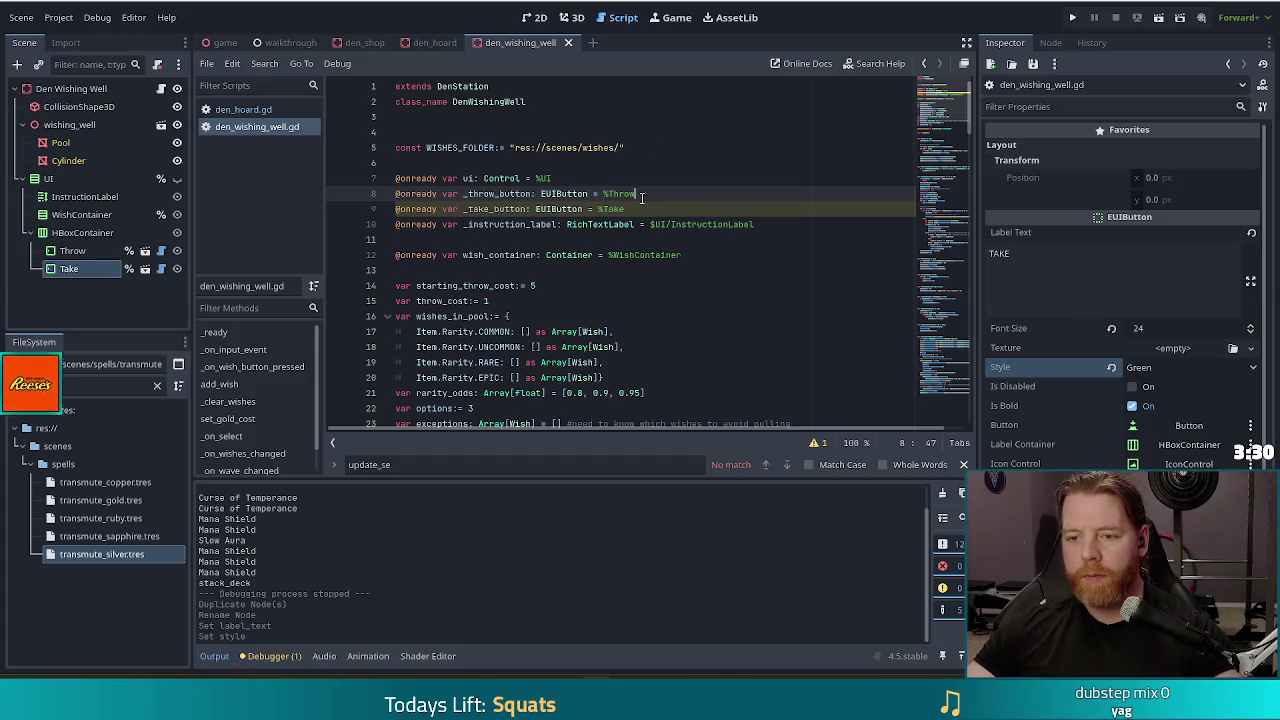
pyautogui.click(641, 209)
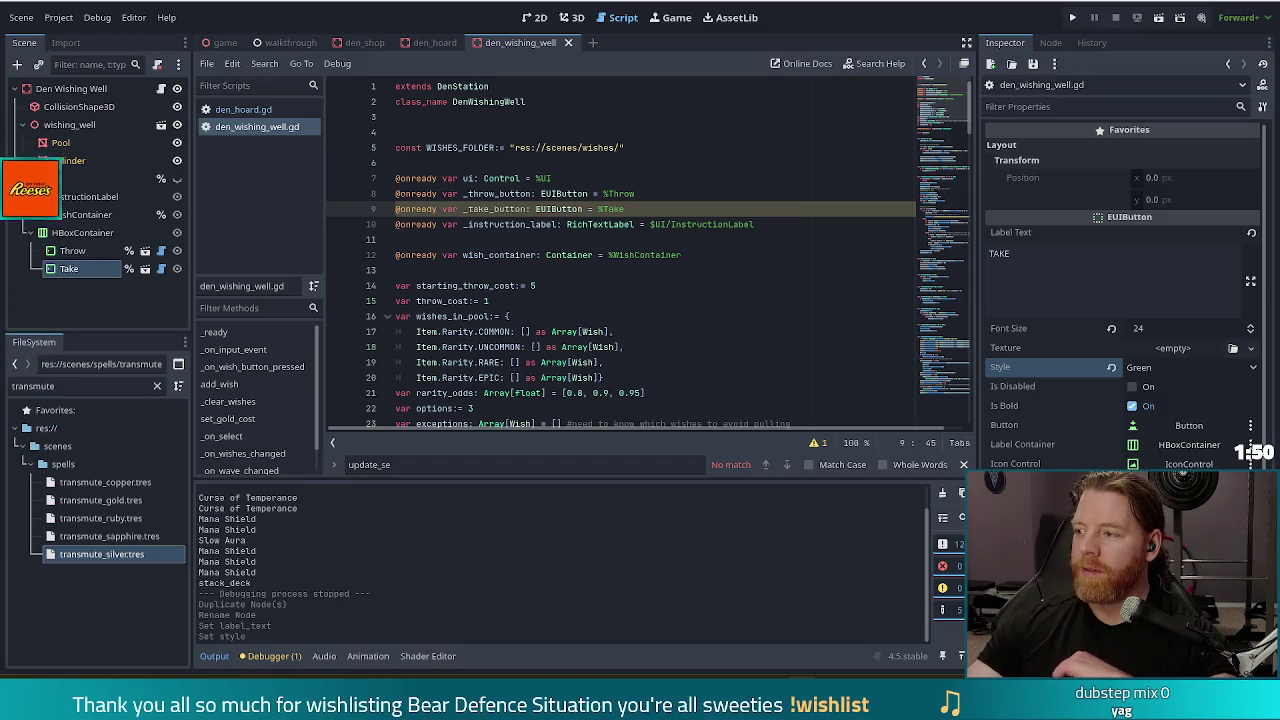
pyautogui.click(680, 209)
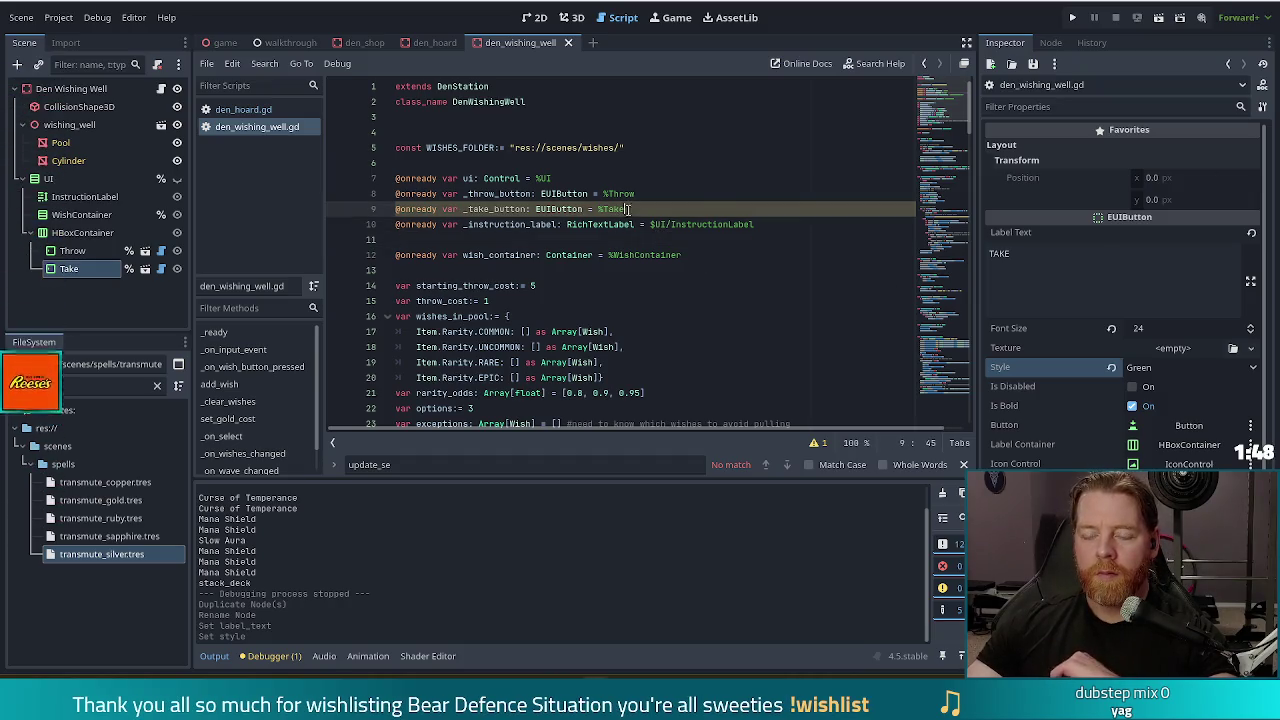
pyautogui.scroll(-8, 655, 247)
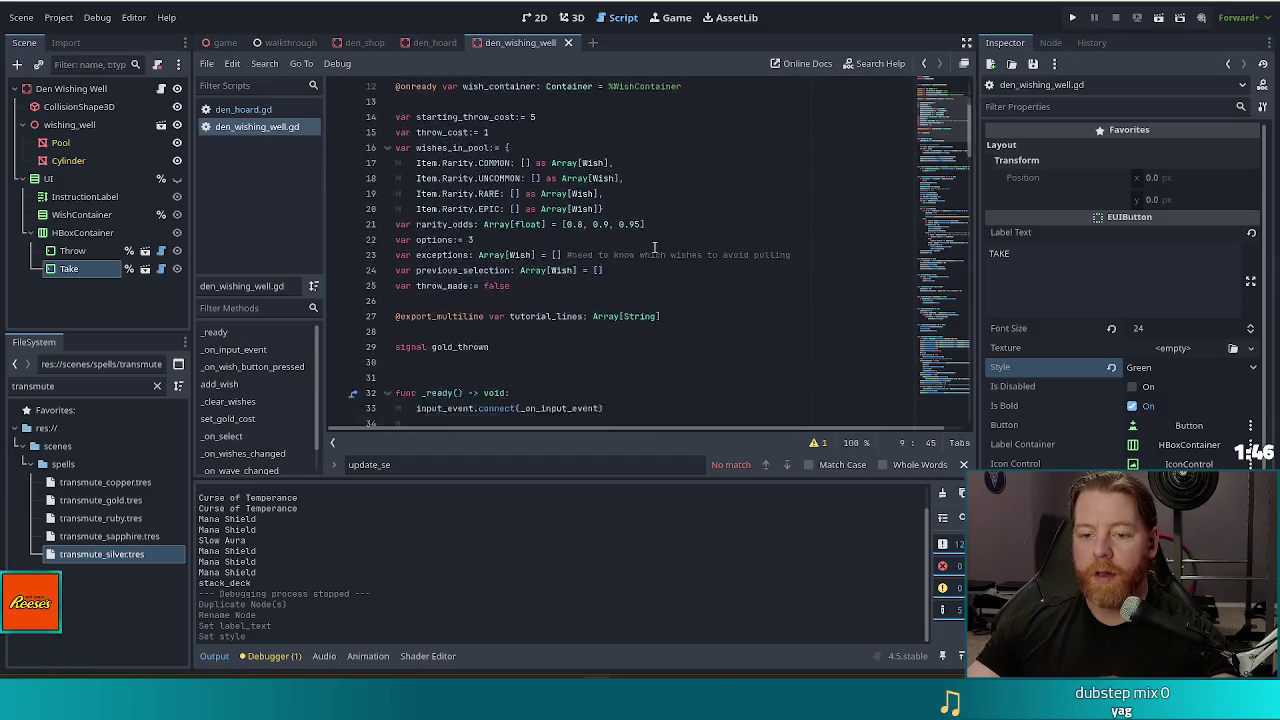
pyautogui.scroll(-2, 655, 247)
pyautogui.click(730, 240)
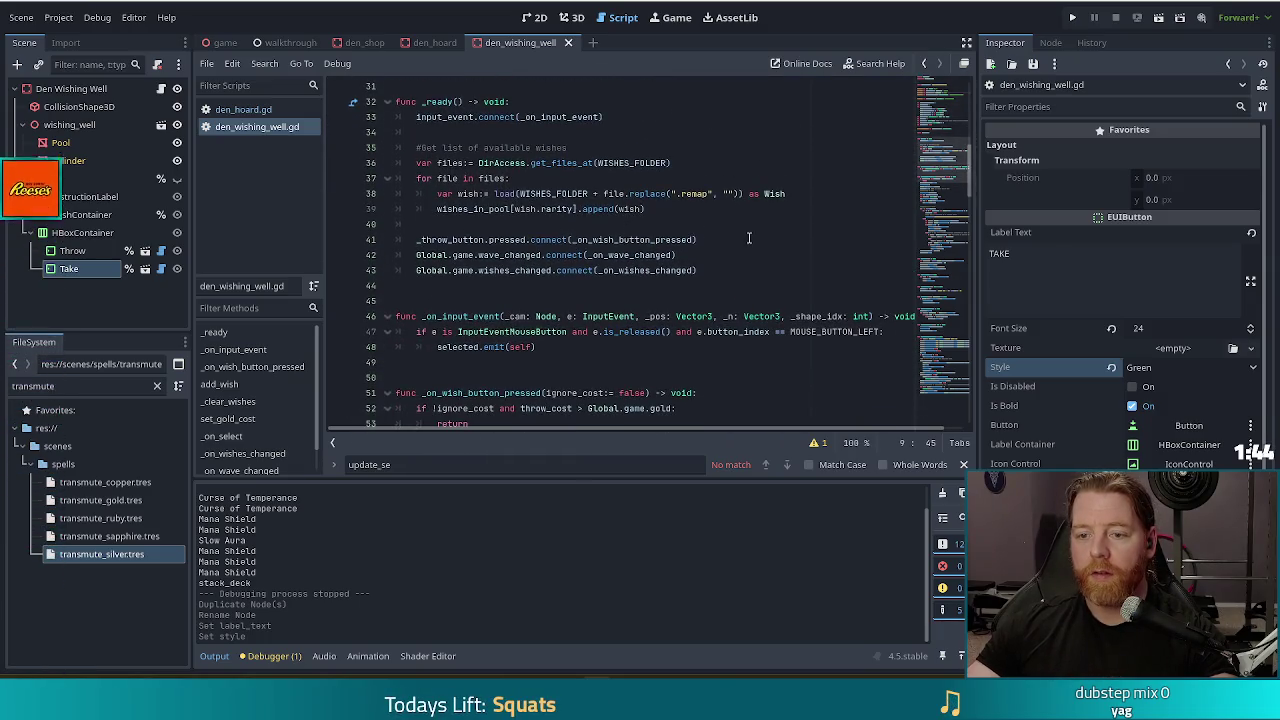
# Step: Add '# _take_button.pressed.connect(_on_take_button_pressed)' as a commented line below the throw connection
pyautogui.press('Return')
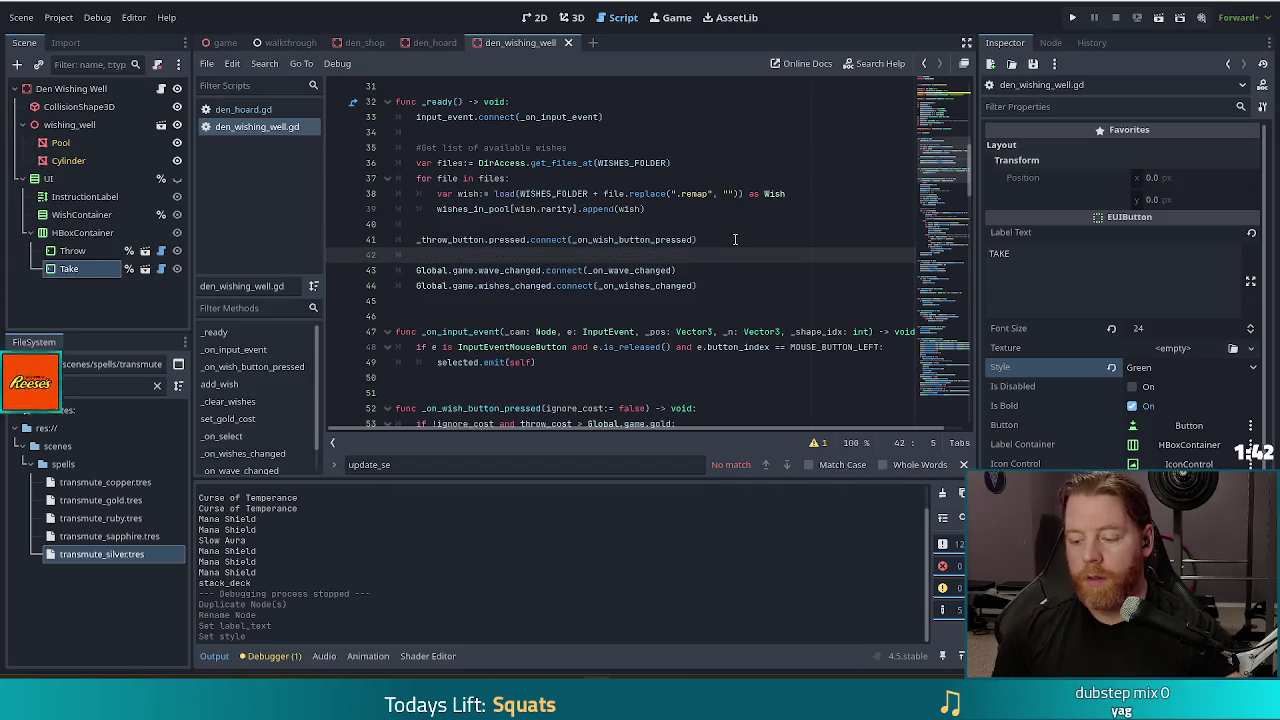
pyautogui.write('_take_button.')
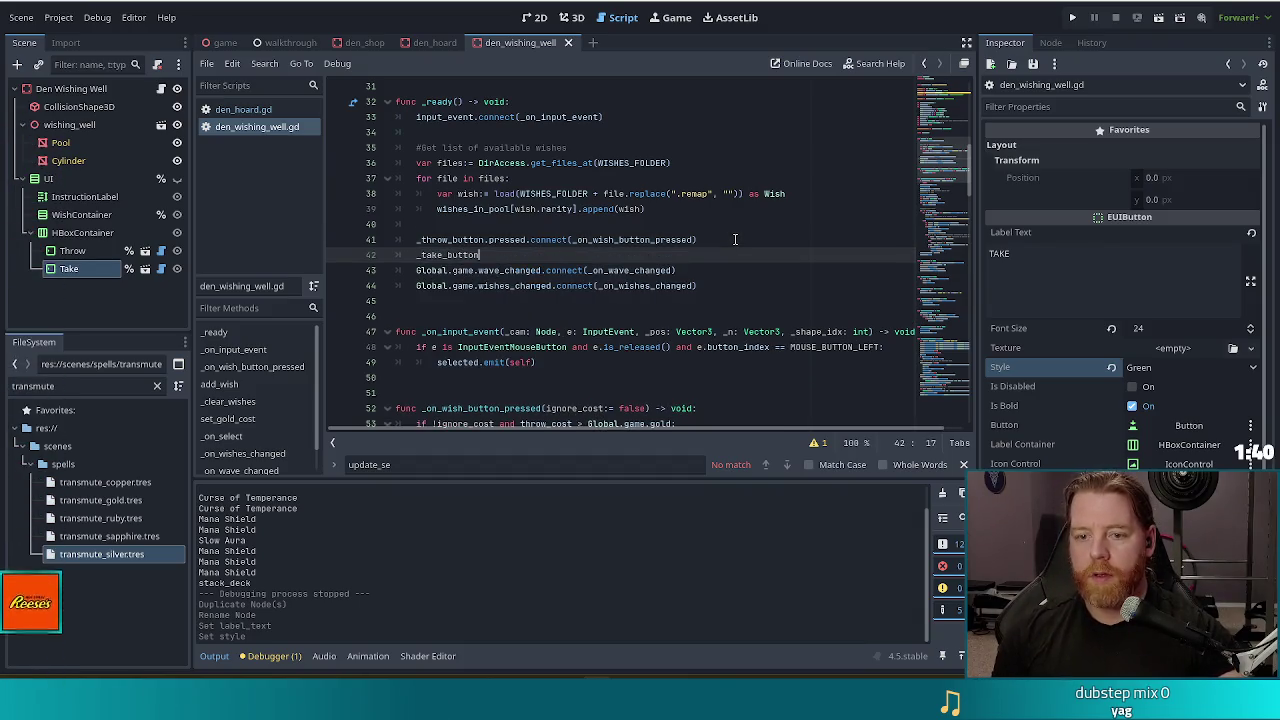
pyautogui.press('BackSpace')
pyautogui.press('BackSpace')
pyautogui.press('BackSpace')
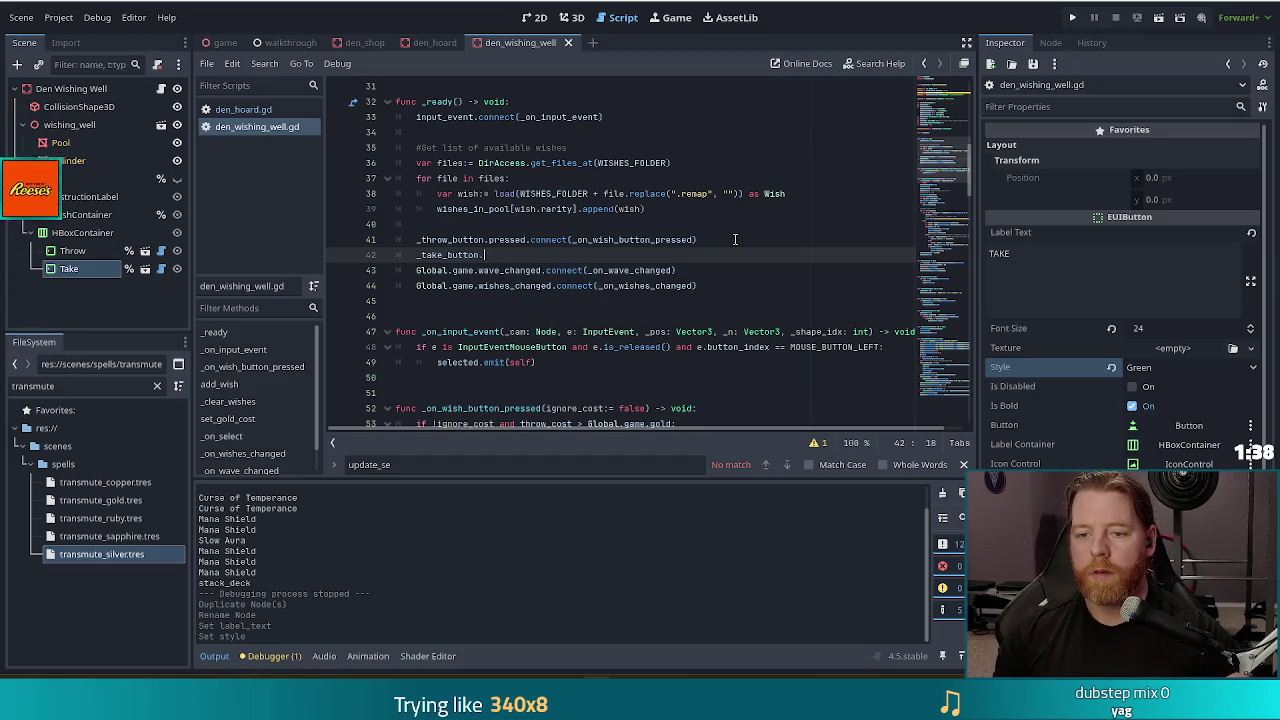
pyautogui.write('pressed.con')
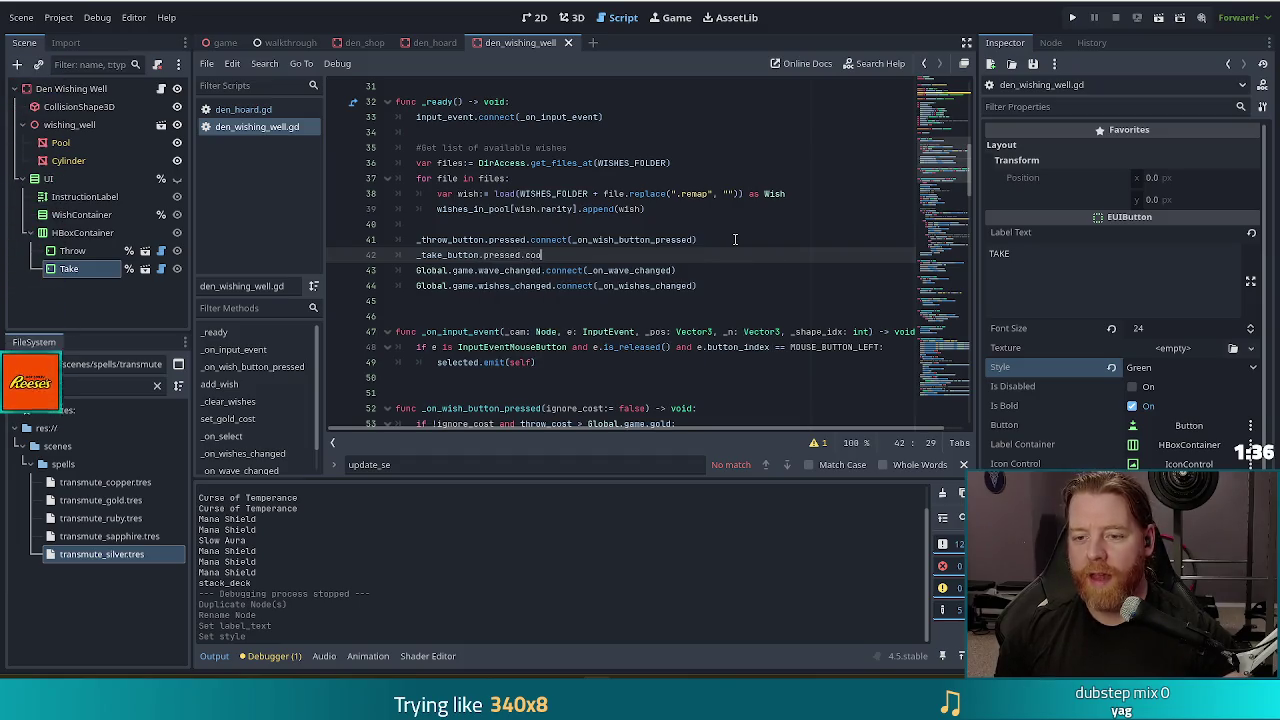
pyautogui.press('Return')
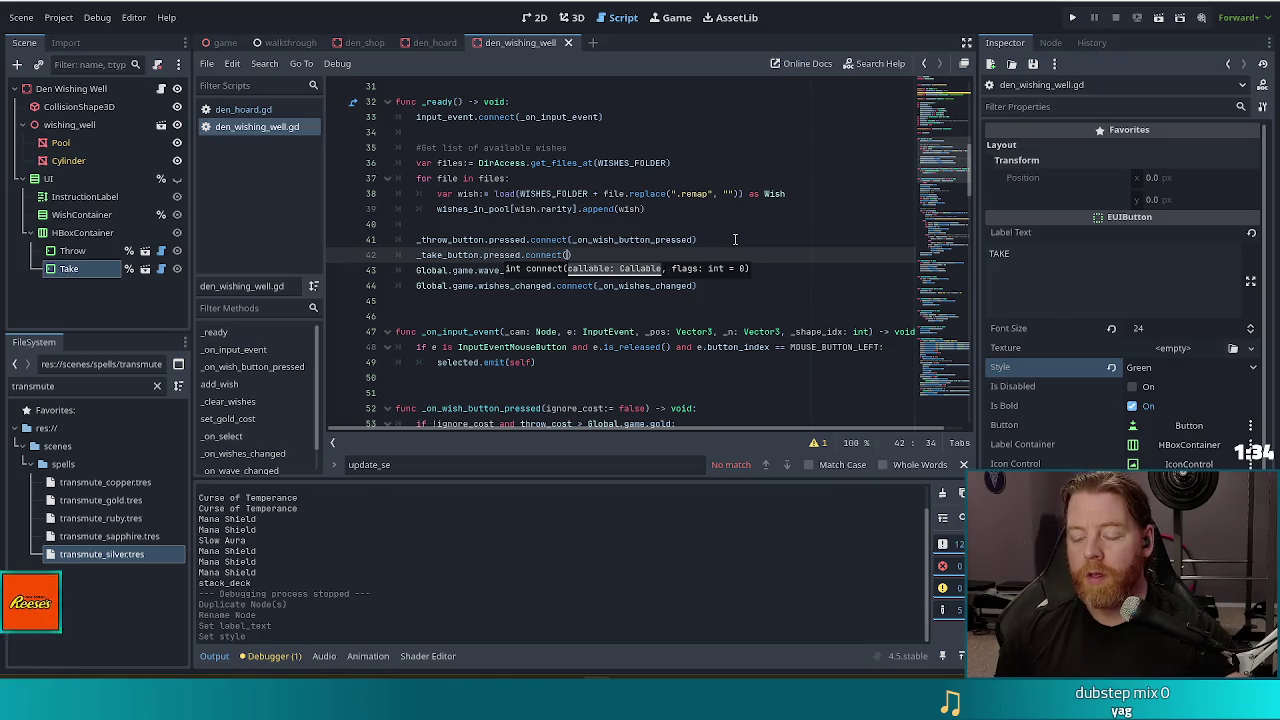
pyautogui.write('_on_take')
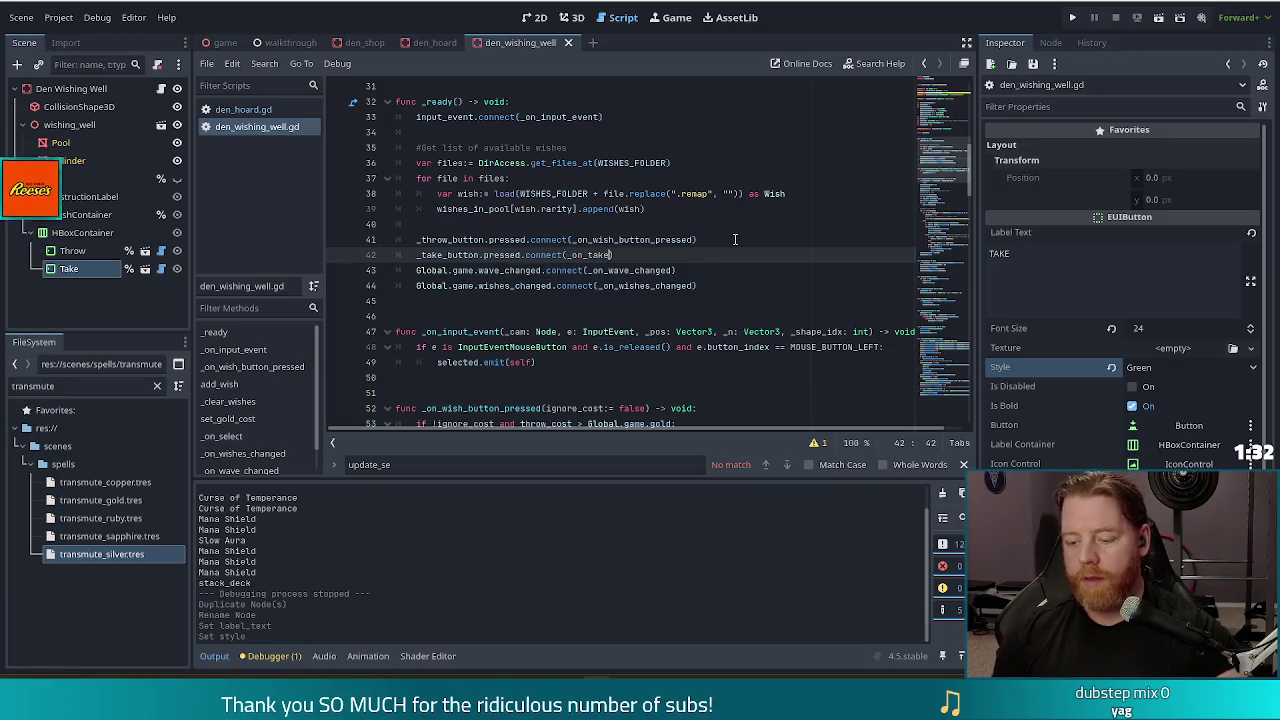
pyautogui.write('_button_pressed')
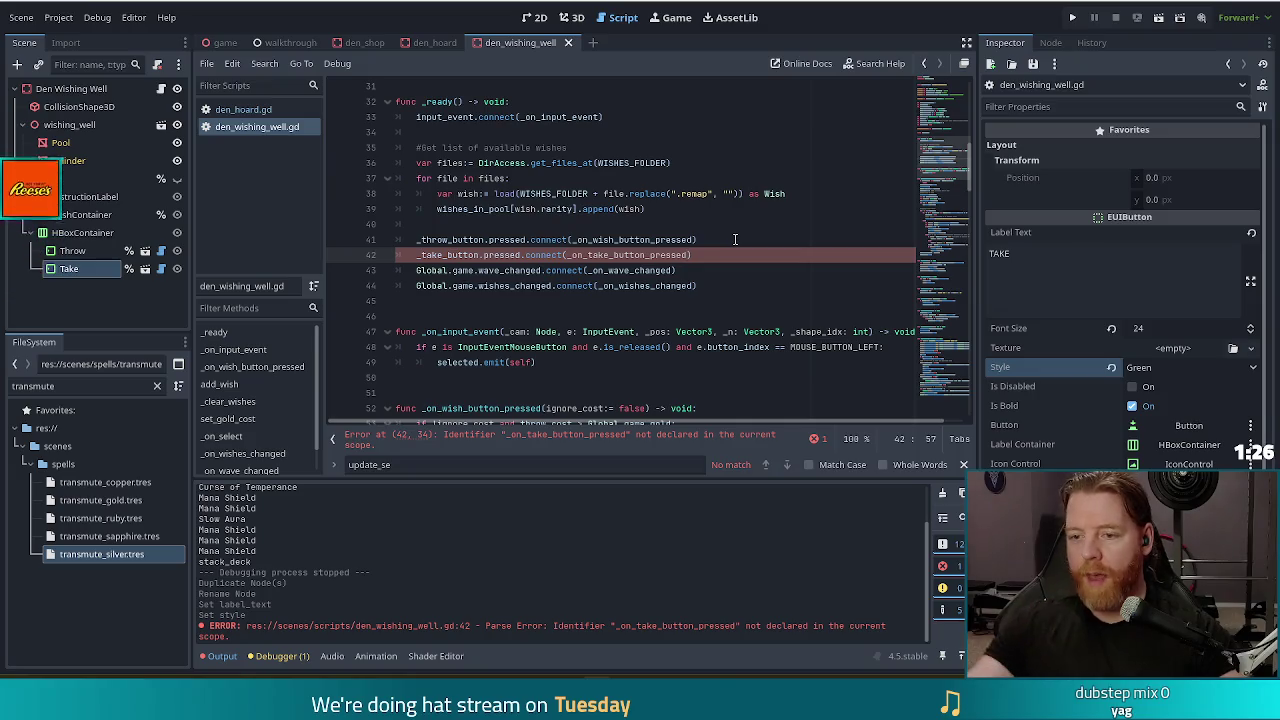
pyautogui.write(')')
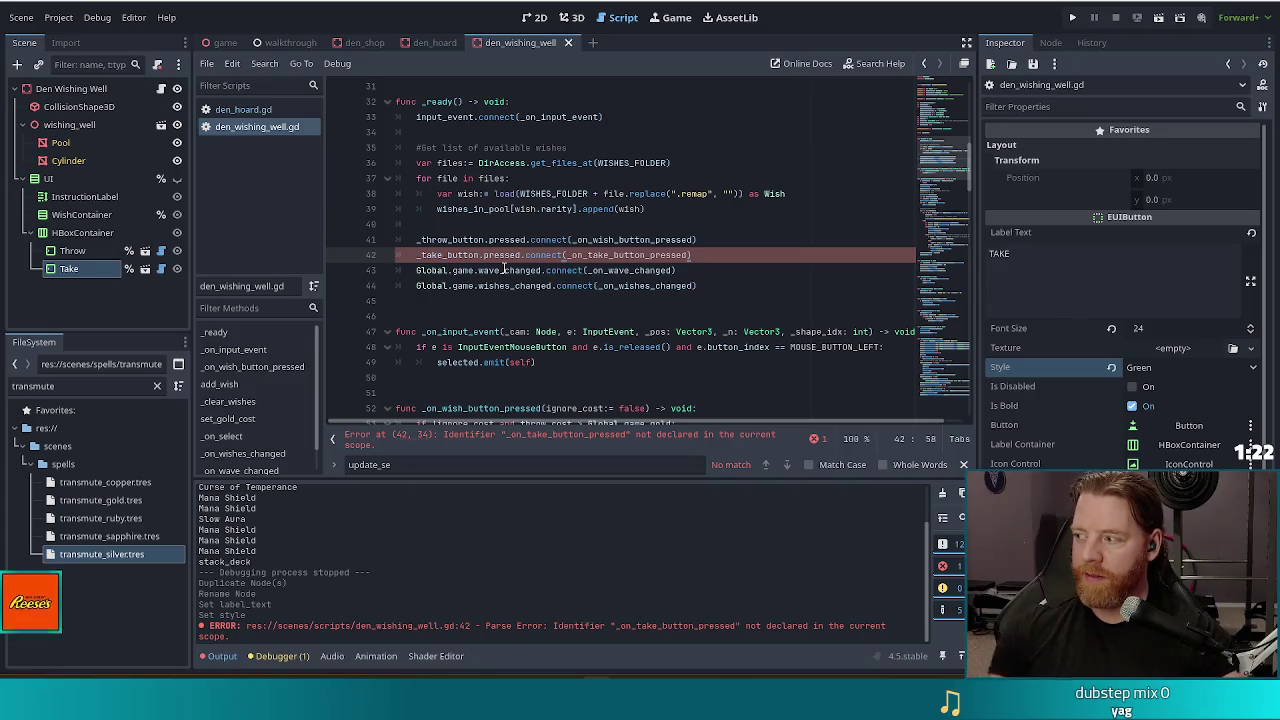
pyautogui.press('Home')
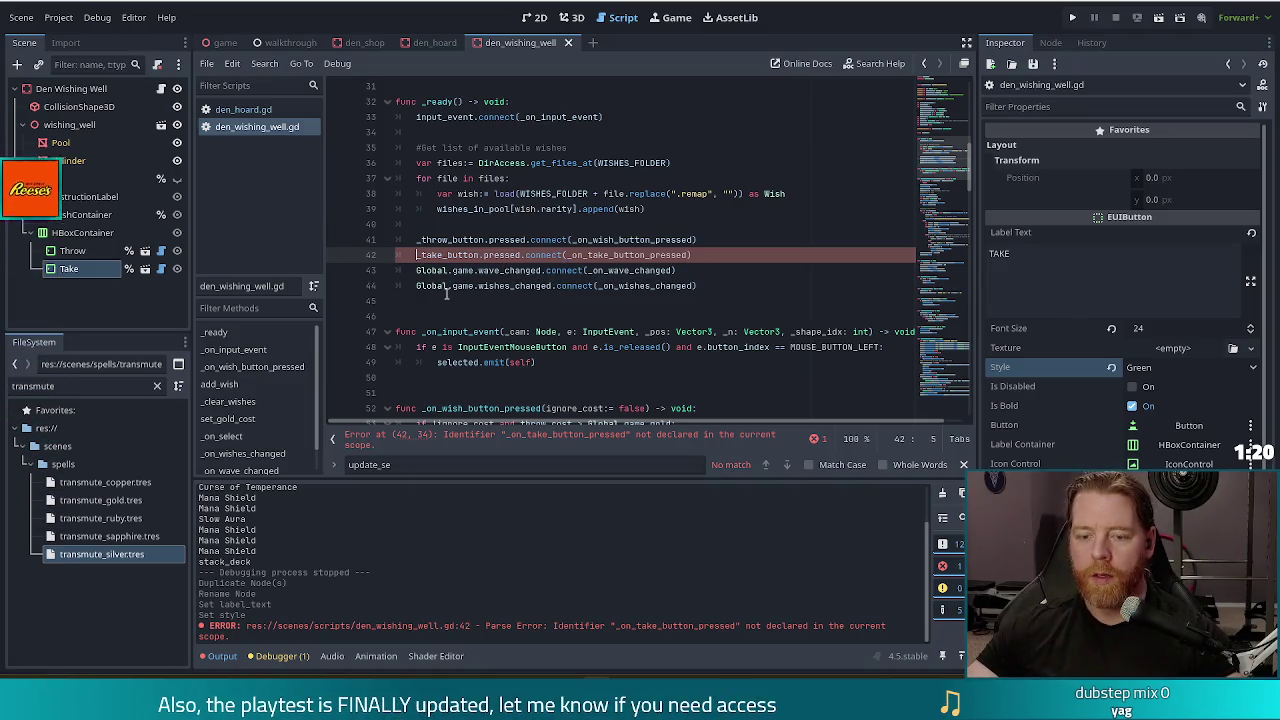
pyautogui.write('#')
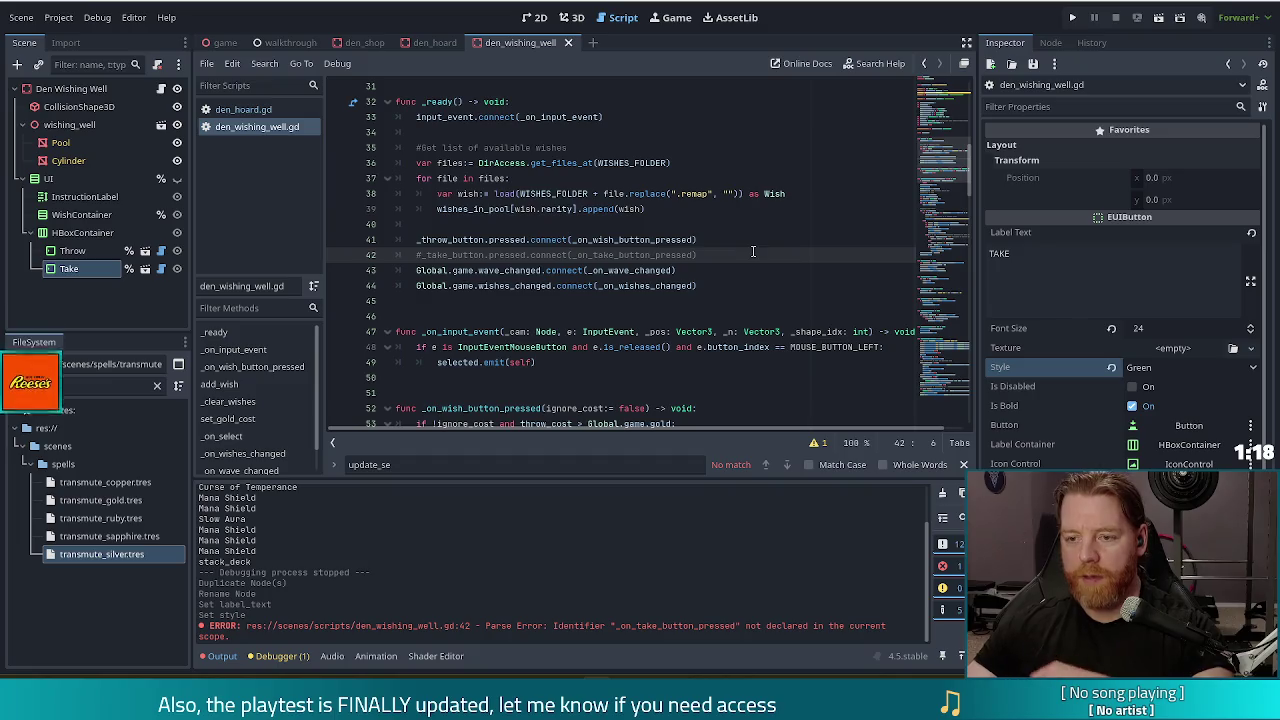
pyautogui.click(706, 250)
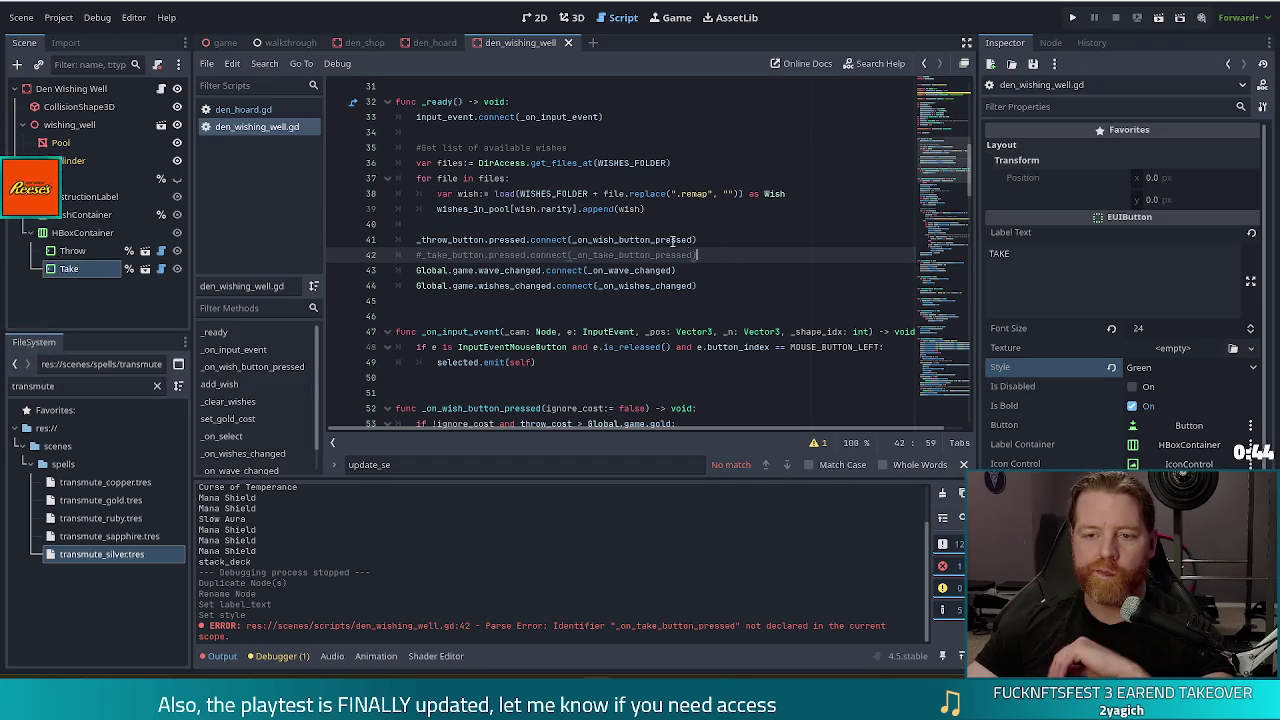
pyautogui.scroll(7, 688, 271)
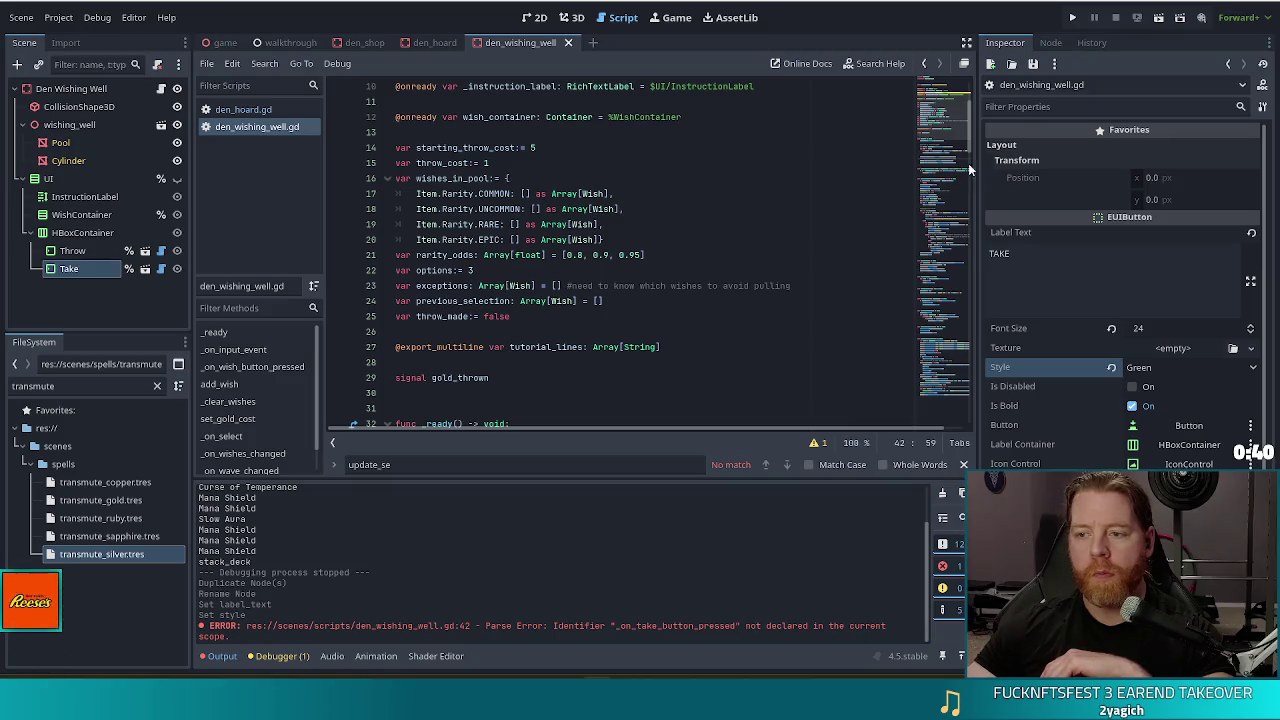
# Step: Jump to the add_wish function in den_wishing_well.gd using the method list
pyautogui.click(938, 258)
pyautogui.moveTo(938, 258)
pyautogui.mouseDown()
pyautogui.moveTo(947, 233)
pyautogui.moveTo(948, 251)
pyautogui.mouseUp()
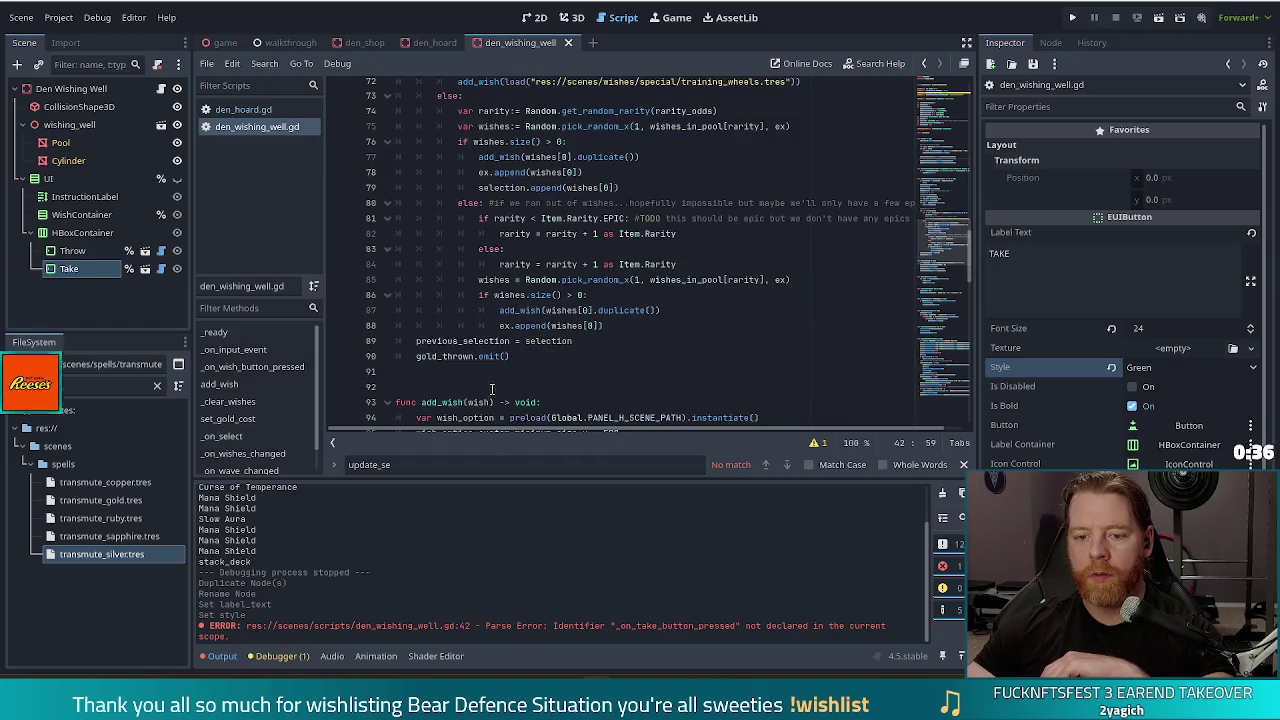
pyautogui.click(242, 384)
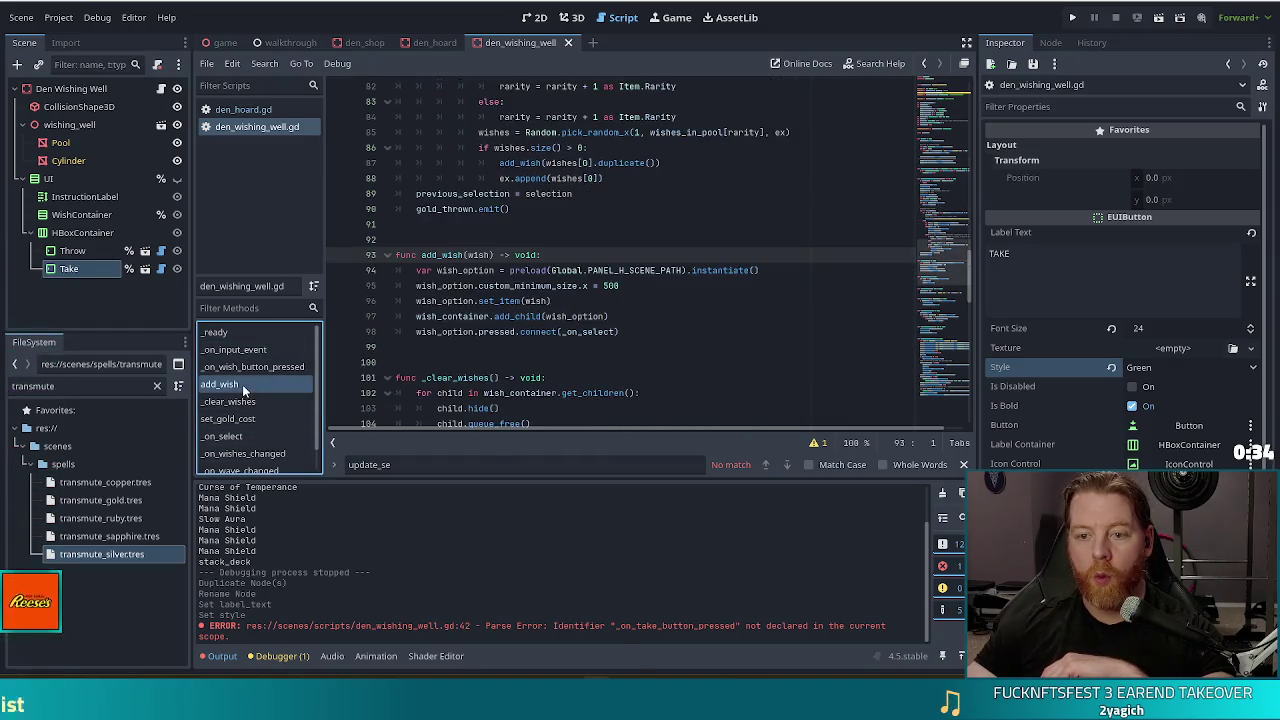
pyautogui.click(567, 286)
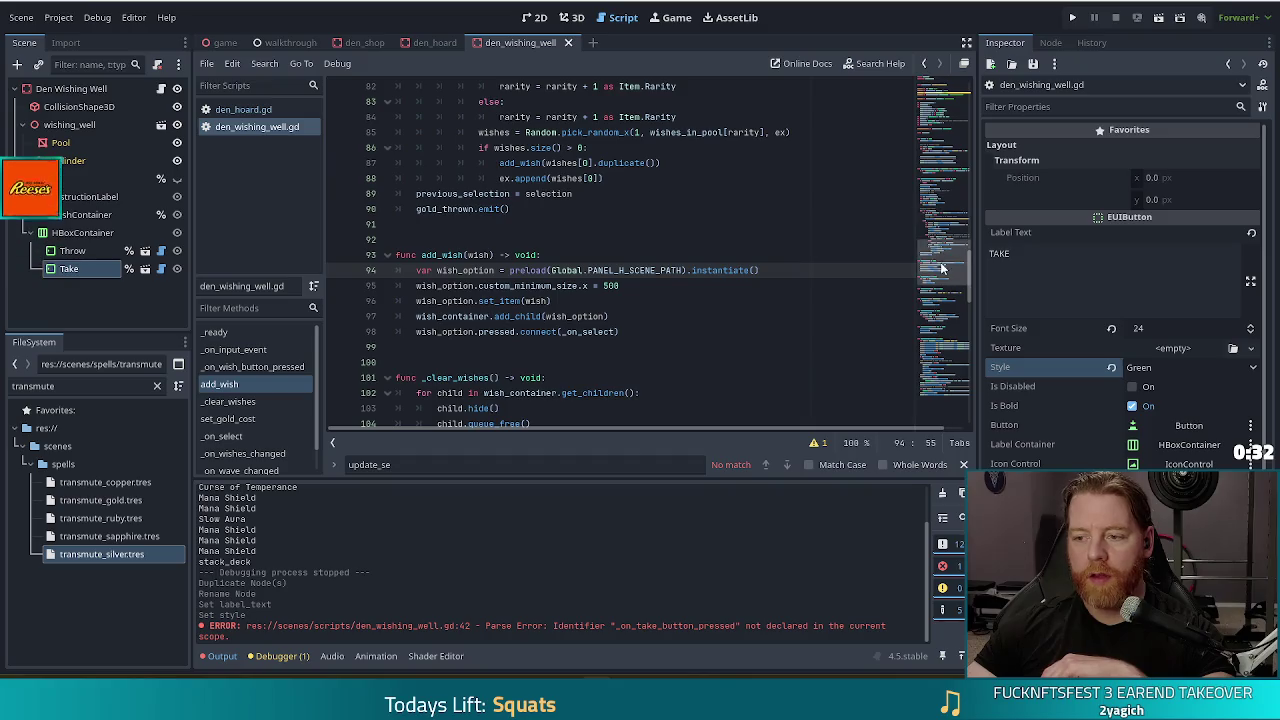
pyautogui.click(924, 63)
pyautogui.click(576, 147)
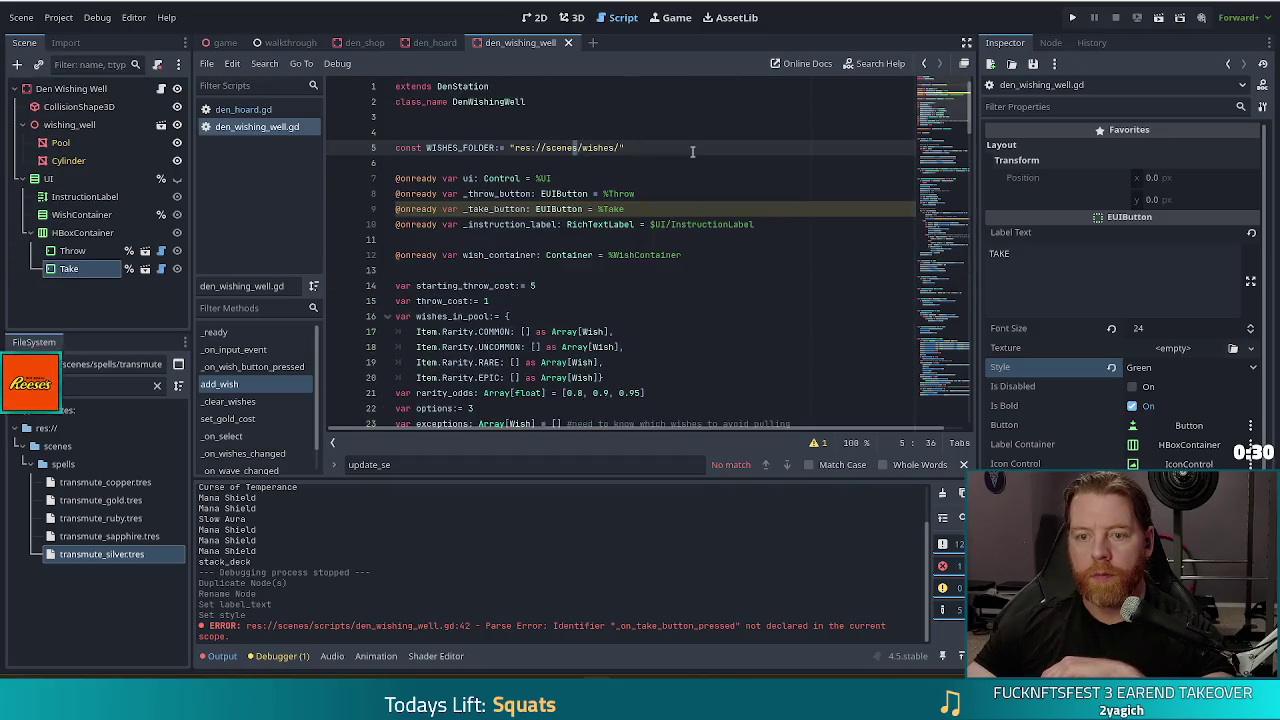
pyautogui.hotkey('alt', 'Left')
# Step: Look up PANEL_H_SCENE_PATH's definition in global.gd and clear the FileSystem filter
pyautogui.press('Right')
pyautogui.press('Right')
pyautogui.press('Right')
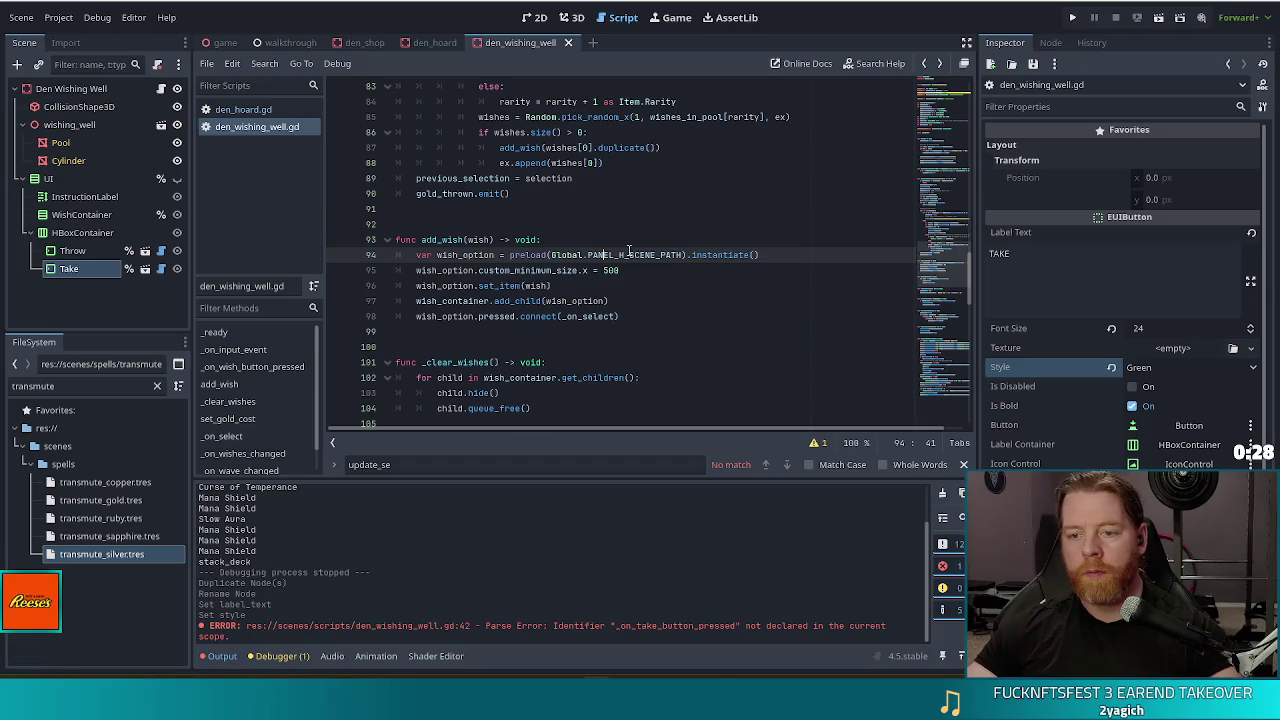
pyautogui.keyDown('ctrl'); pyautogui.click(624, 256); pyautogui.keyUp('ctrl')
pyautogui.click(72, 388)
pyautogui.press('BackSpace')
pyautogui.write('panel')
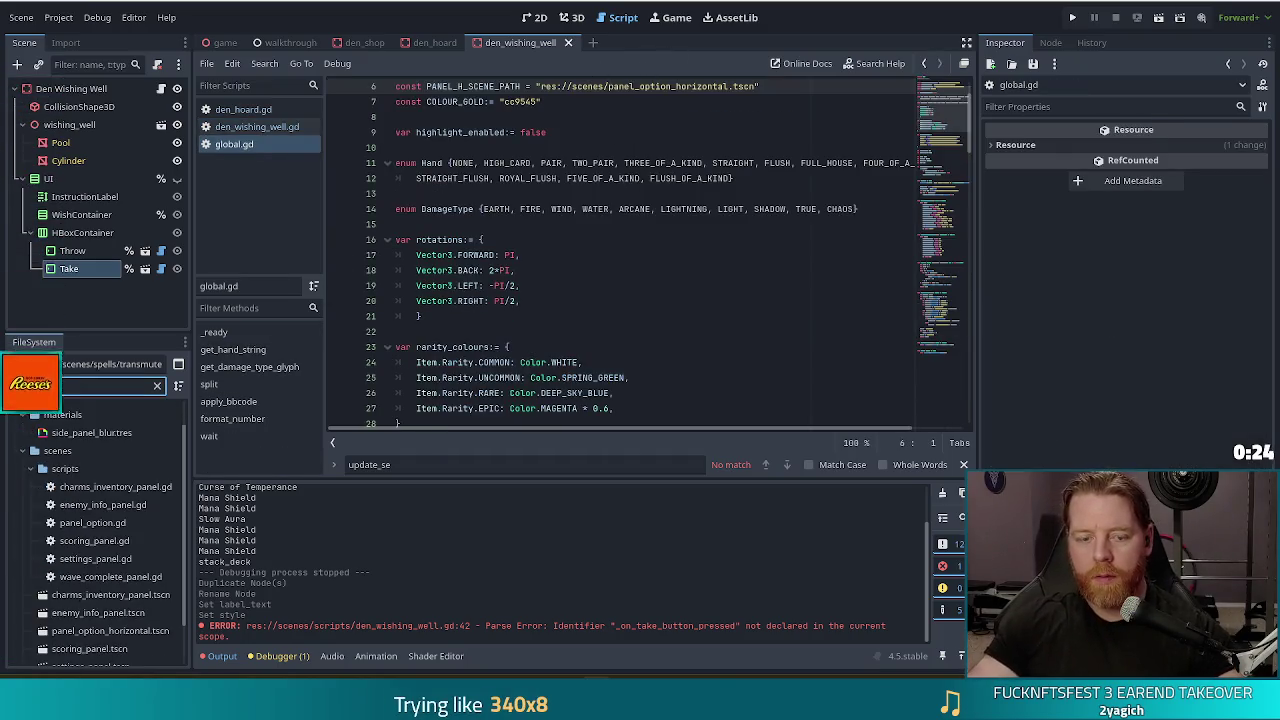
# Step: Open panel_option_horizontal.tscn from a 'panel_' filter and inspect its PanelOption root's properties
pyautogui.write('_')
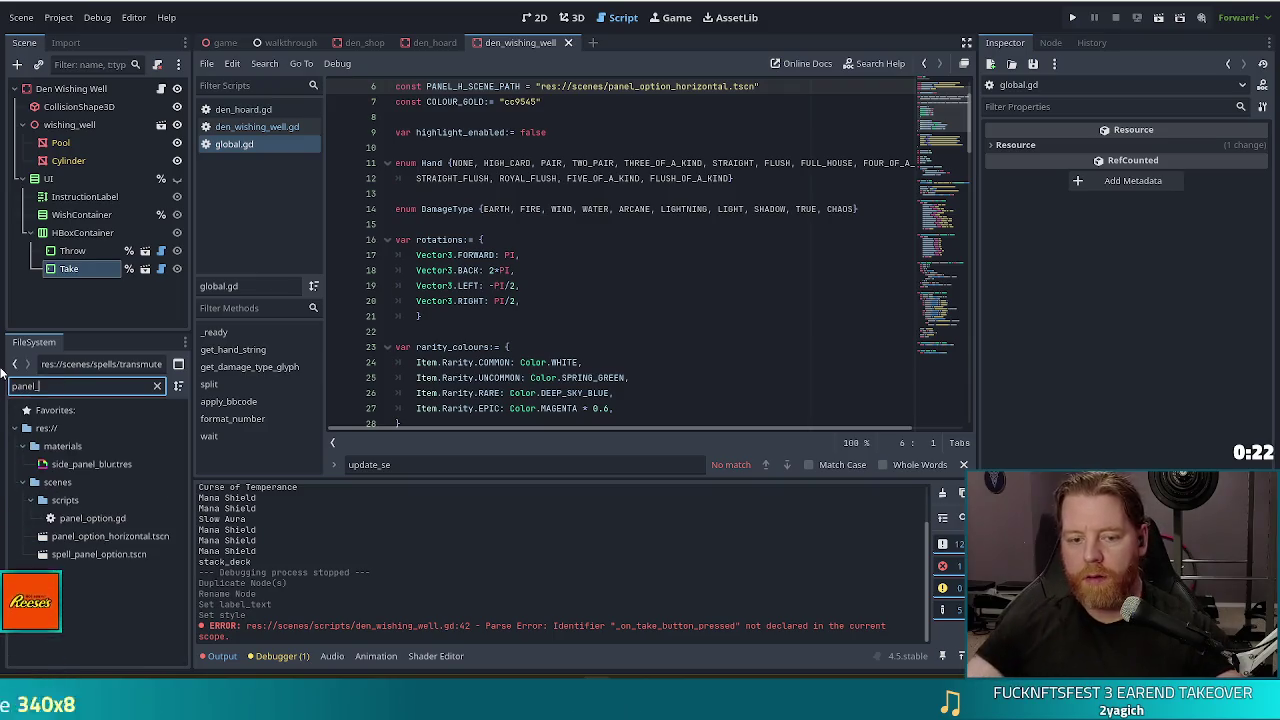
pyautogui.doubleClick(115, 537)
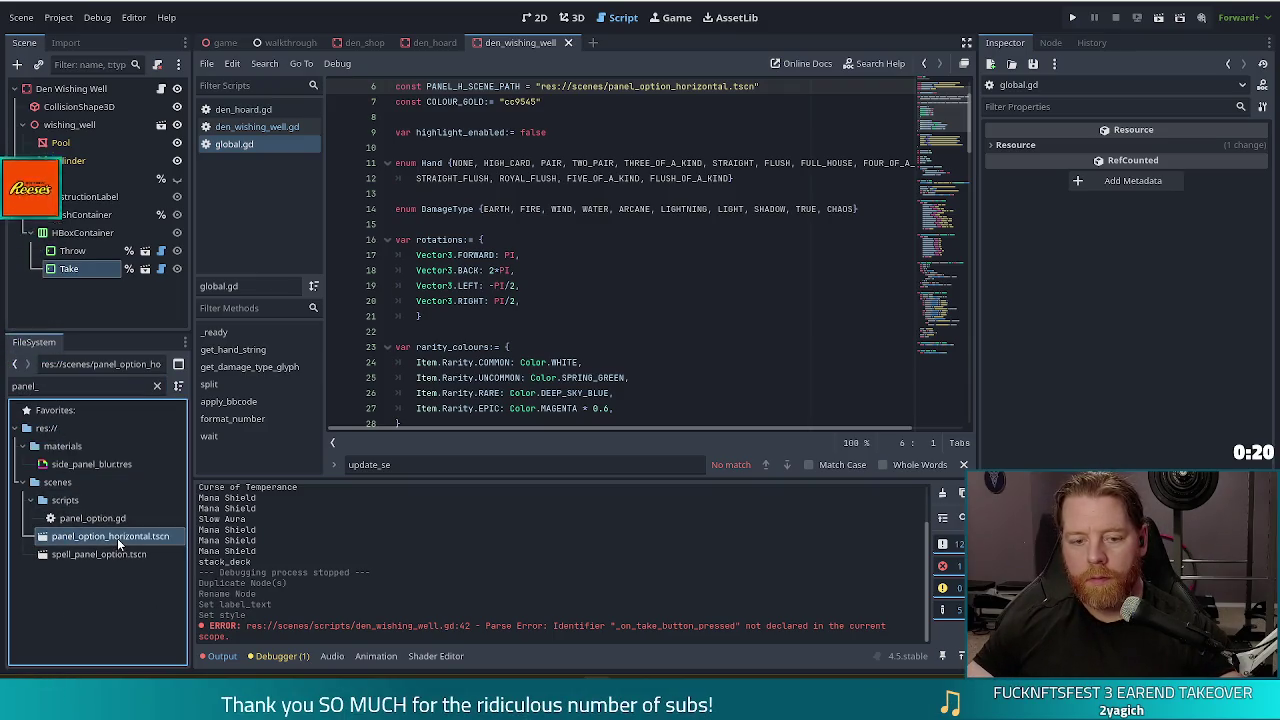
pyautogui.click(74, 92)
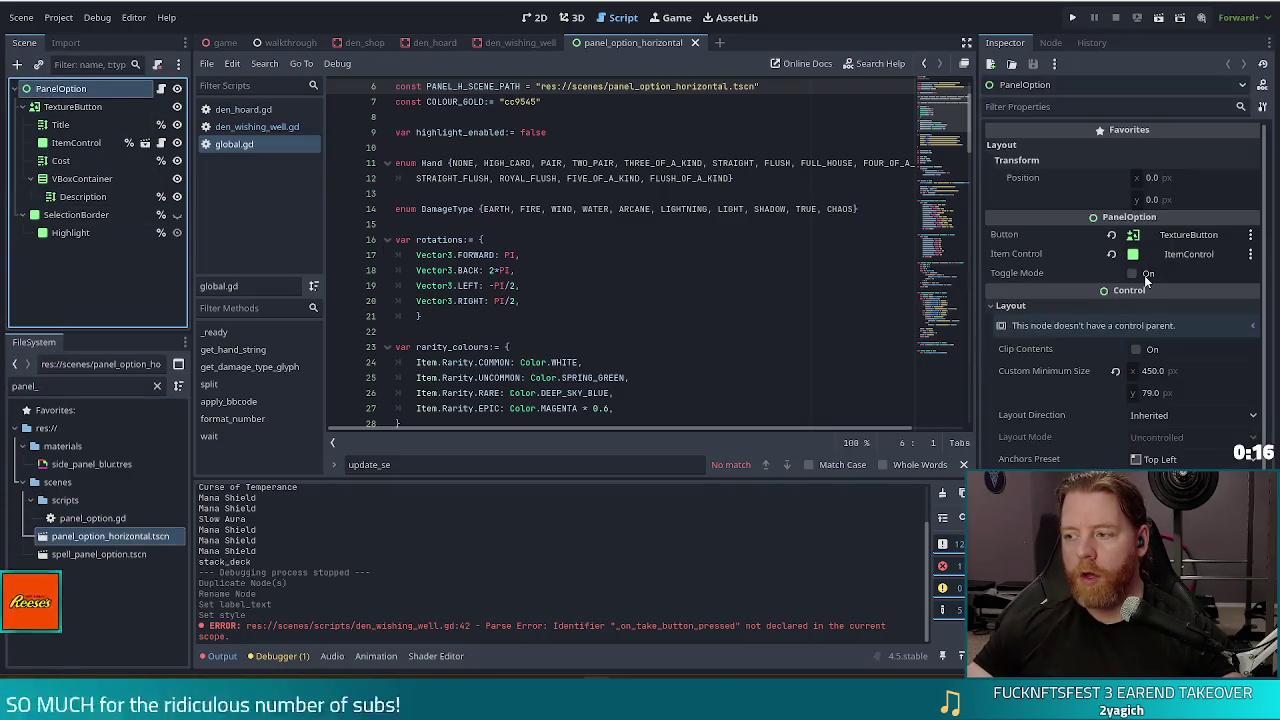
pyautogui.click(511, 178)
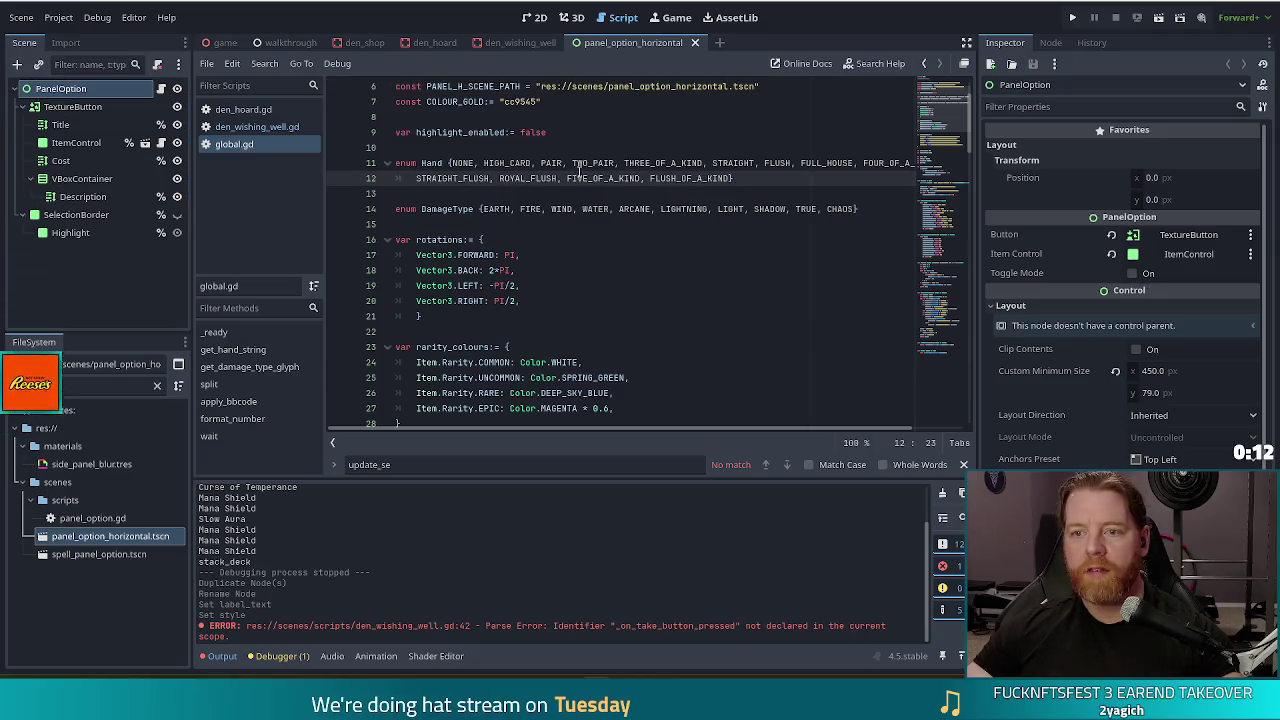
pyautogui.hotkey('alt', 'Left')
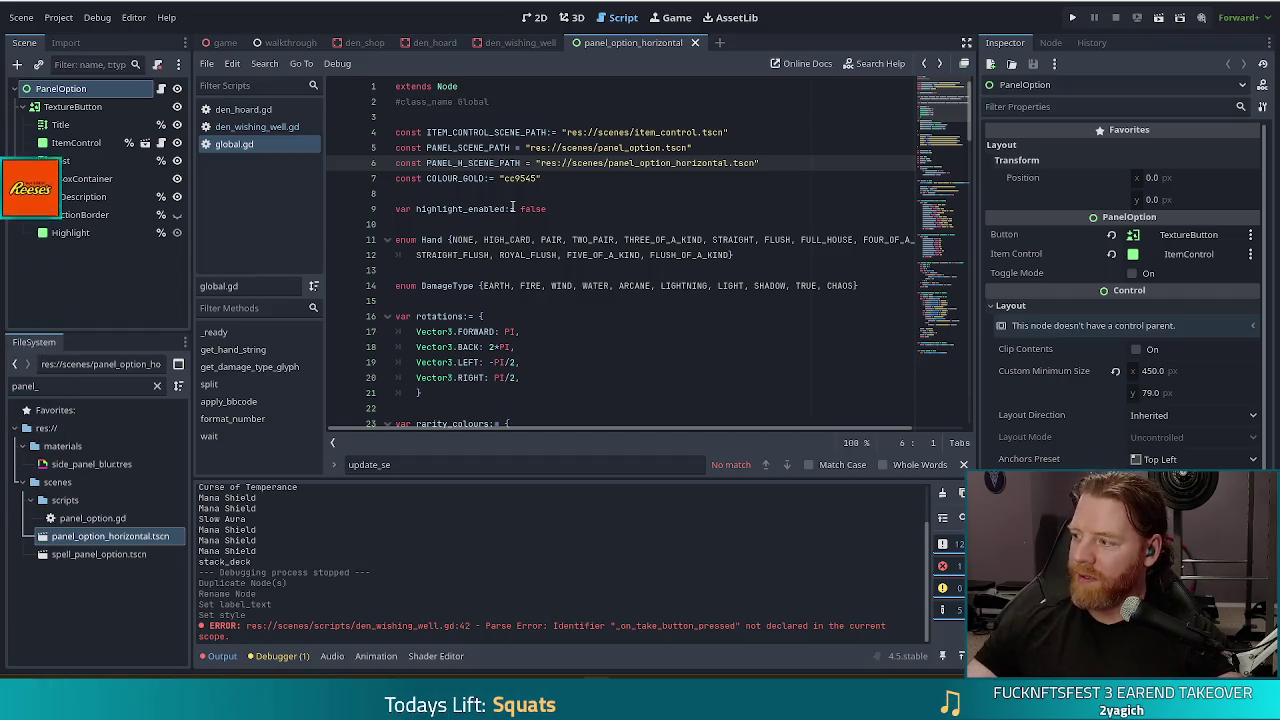
pyautogui.click(707, 299)
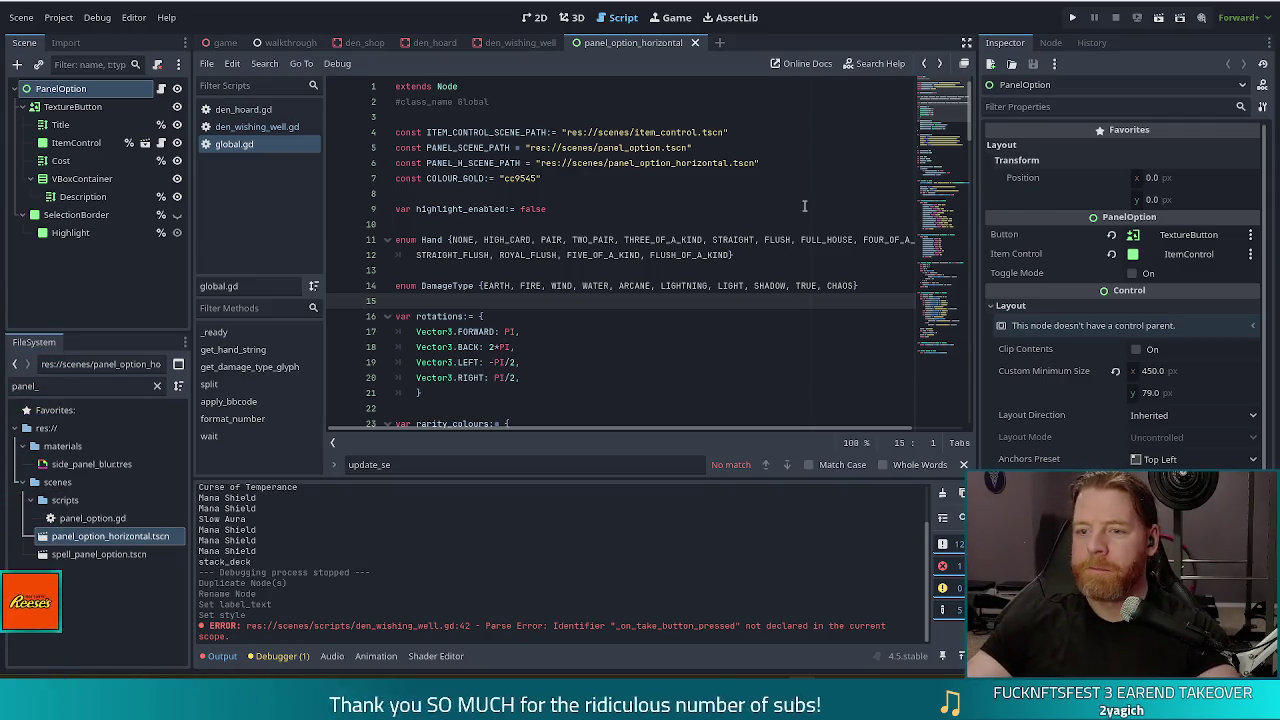
pyautogui.click(577, 286)
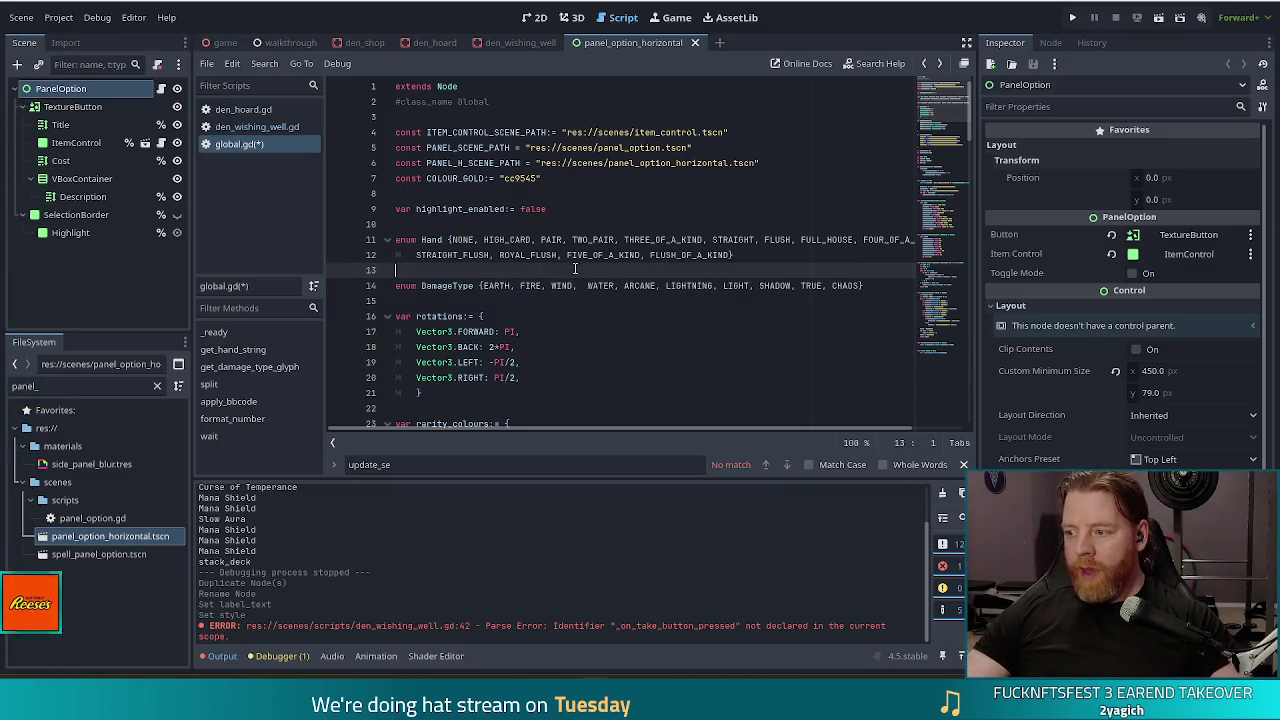
# Step: Save global.gd and return to den_wishing_well.gd in the script list
pyautogui.click(505, 259)
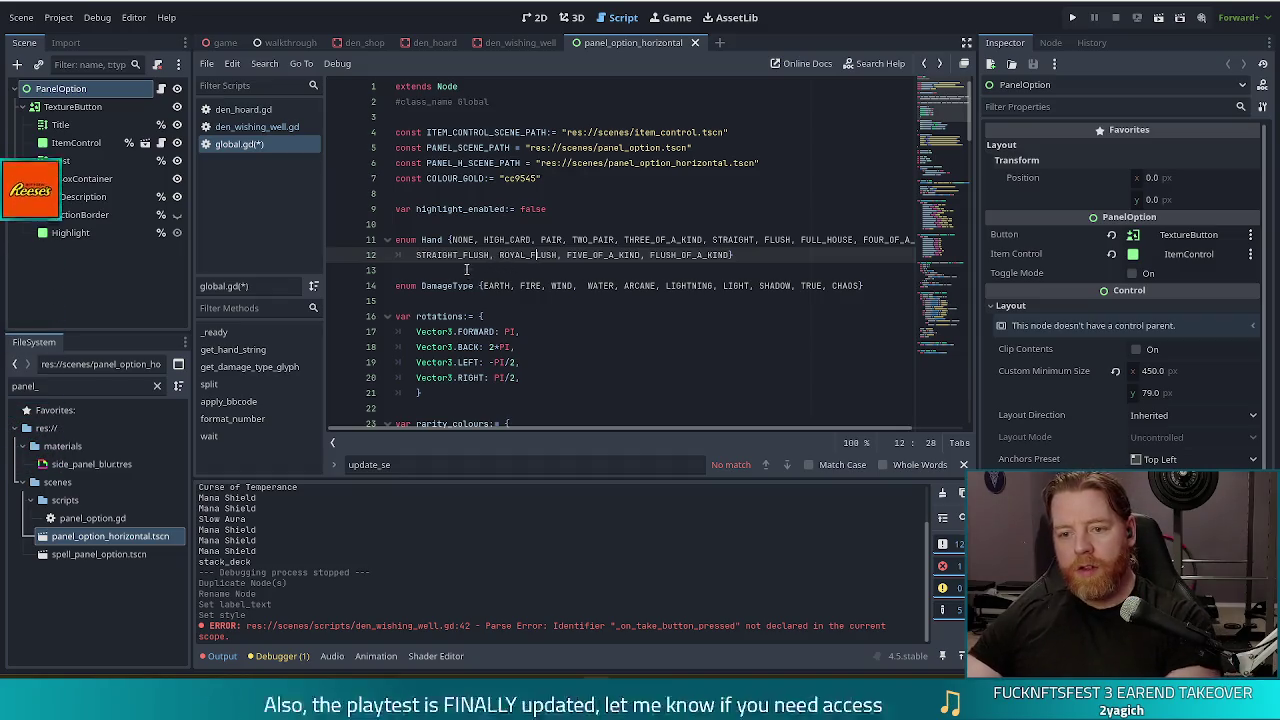
pyautogui.click(617, 256)
pyautogui.hotkey('ctrl', 's')
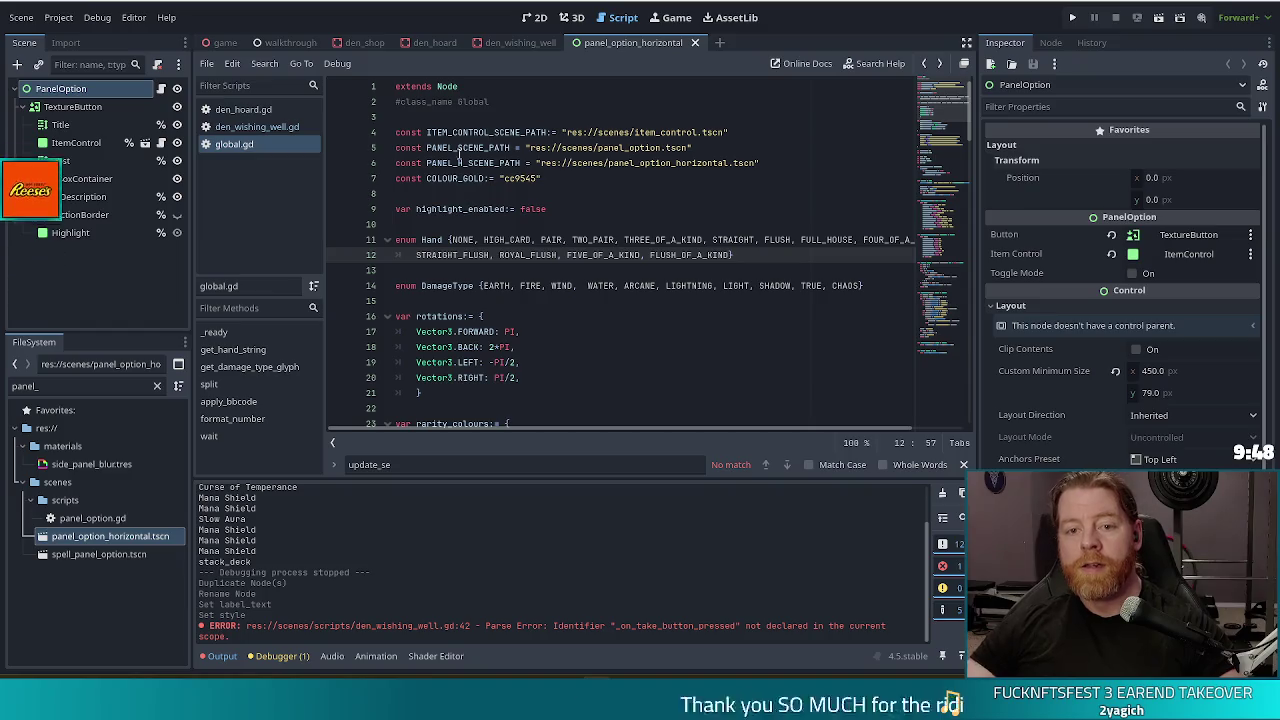
pyautogui.click(262, 127)
pyautogui.click(219, 384)
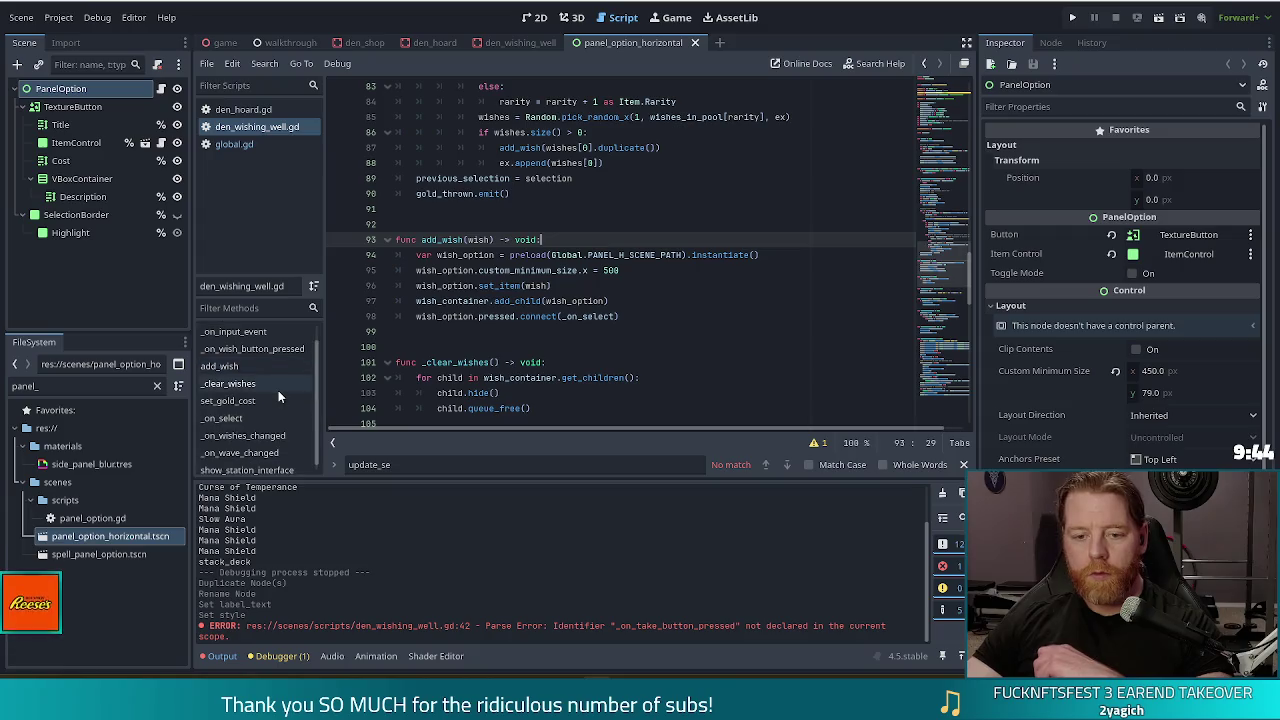
pyautogui.scroll(-1, 278, 390)
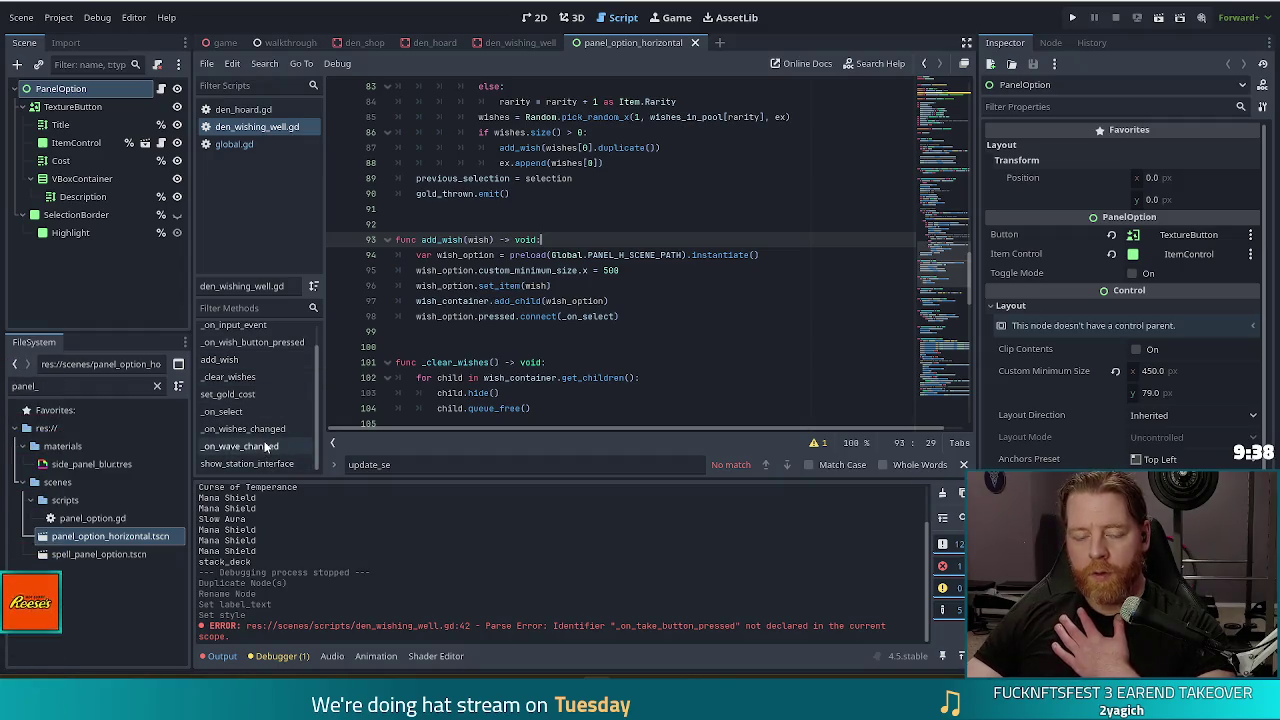
pyautogui.click(252, 410)
pyautogui.click(520, 287)
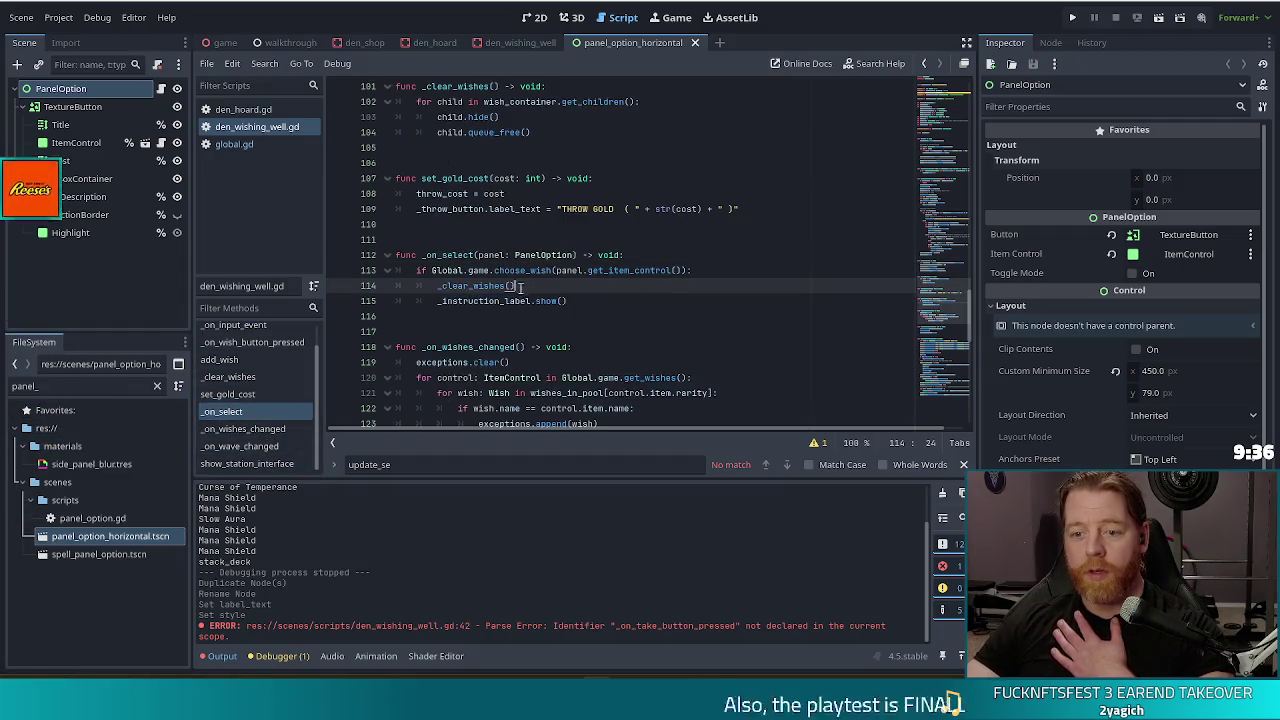
pyautogui.click(450, 255)
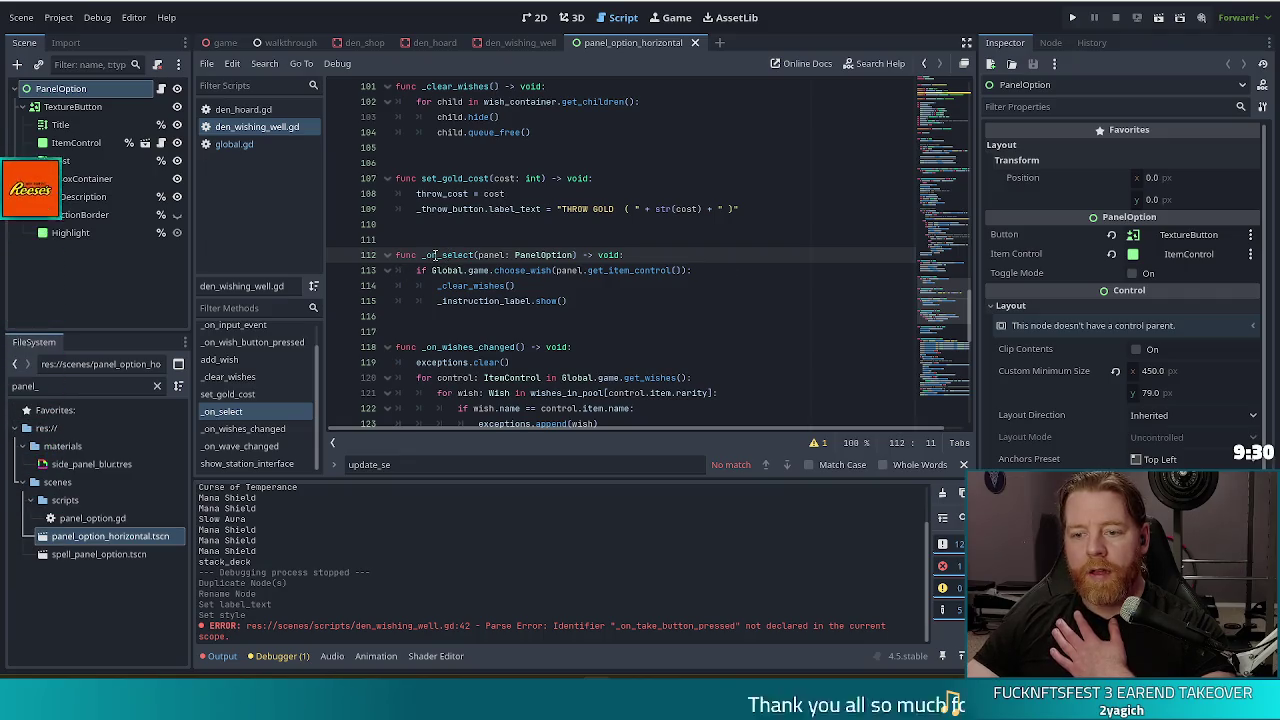
pyautogui.click(948, 115)
pyautogui.moveTo(948, 115); pyautogui.dragTo(950, 160)
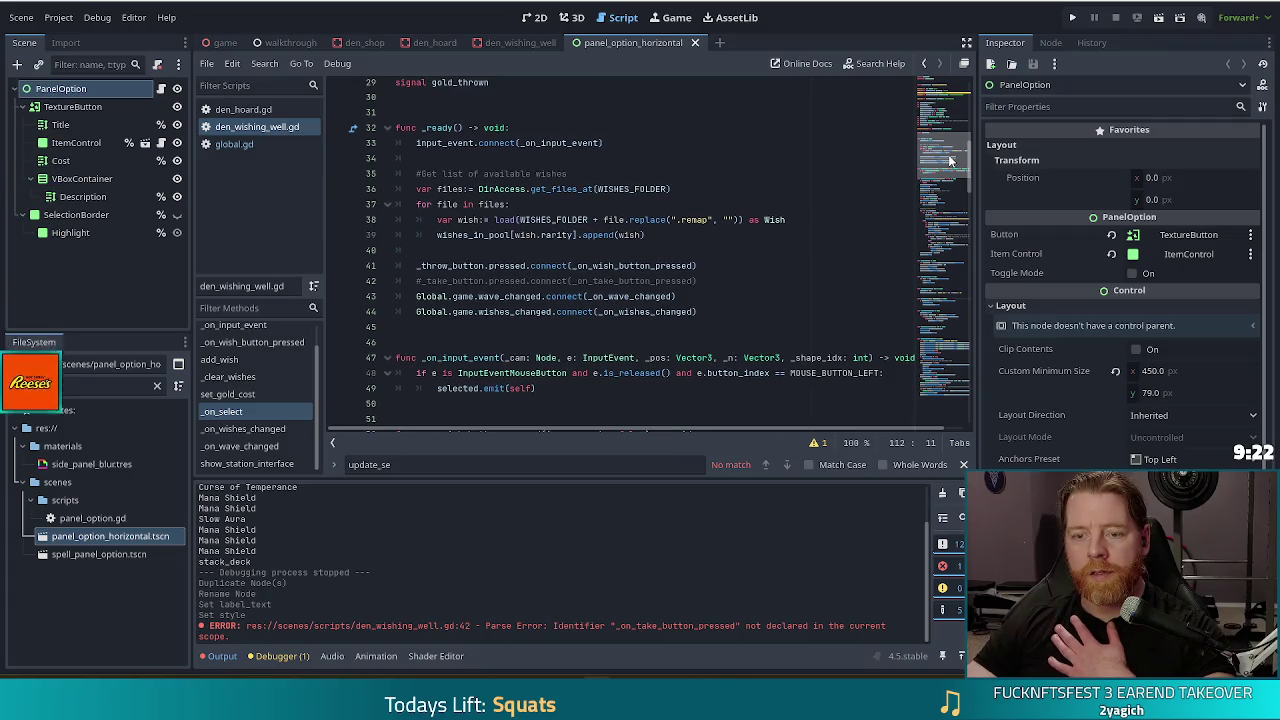
pyautogui.scroll(-6, 950, 160)
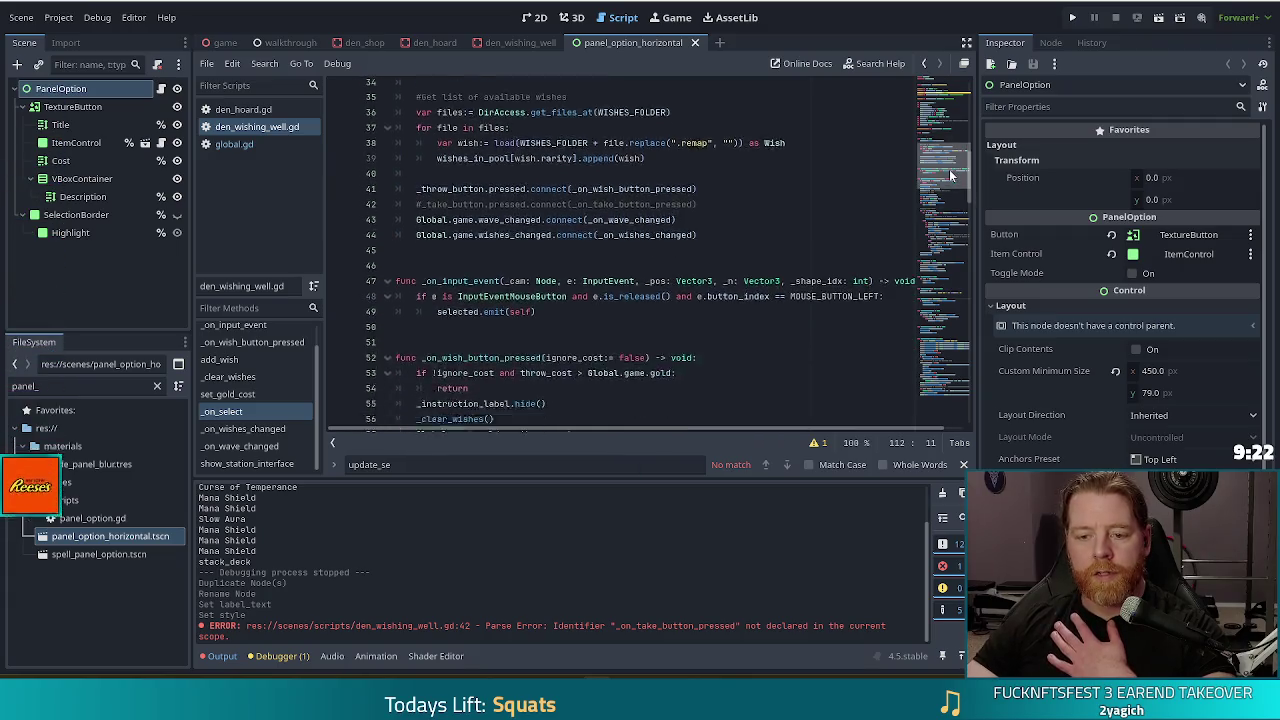
pyautogui.click(259, 362)
pyautogui.click(672, 302)
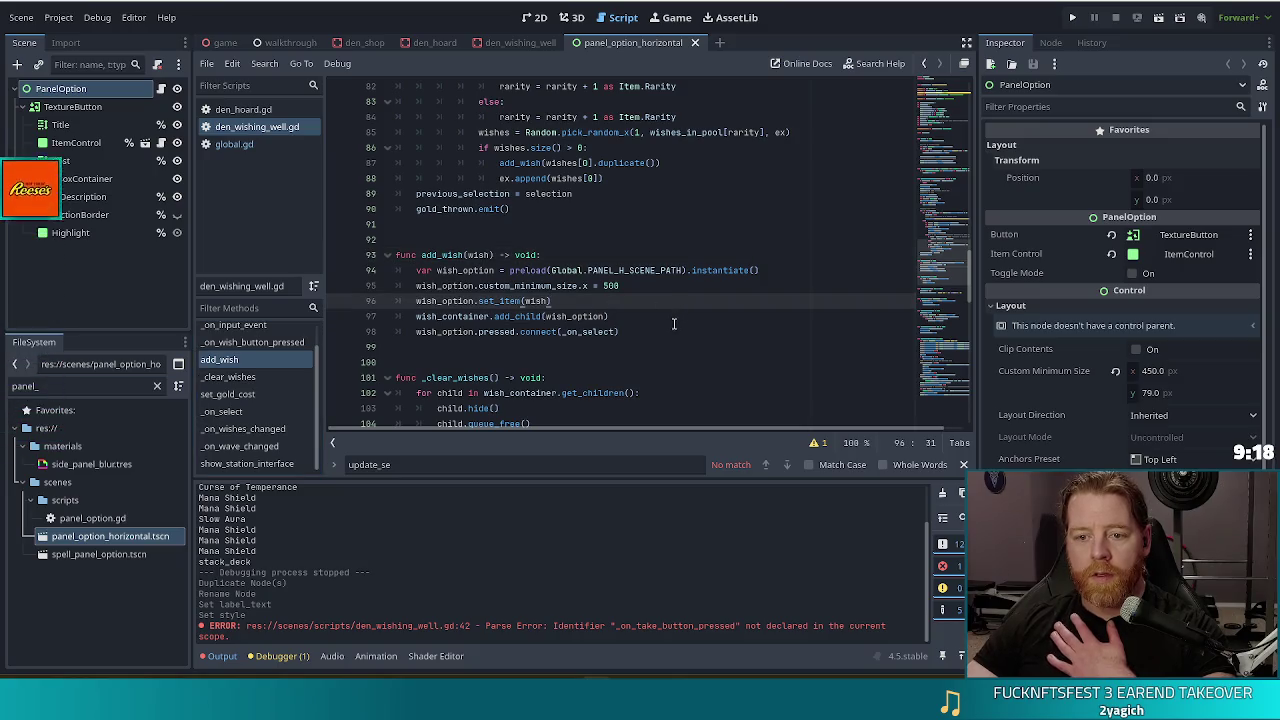
pyautogui.click(493, 331)
pyautogui.click(622, 331)
pyautogui.scroll(-2, 684, 336)
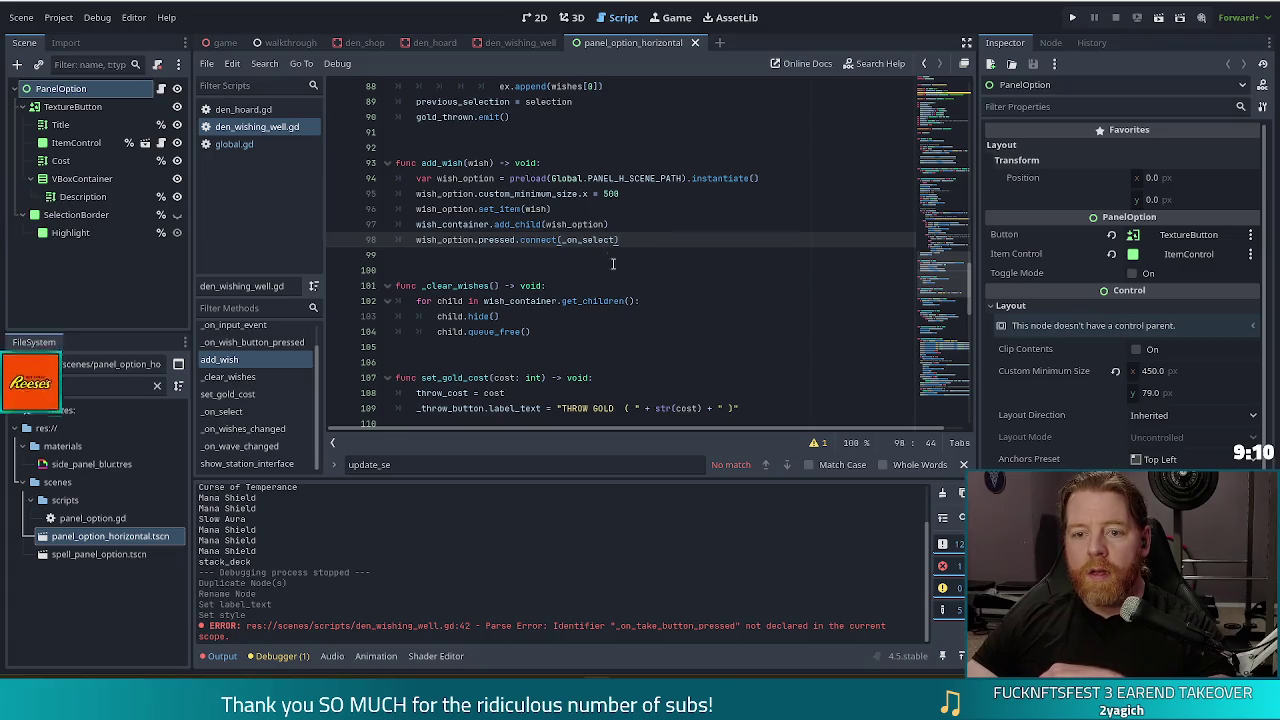
pyautogui.scroll(-4, 650, 245)
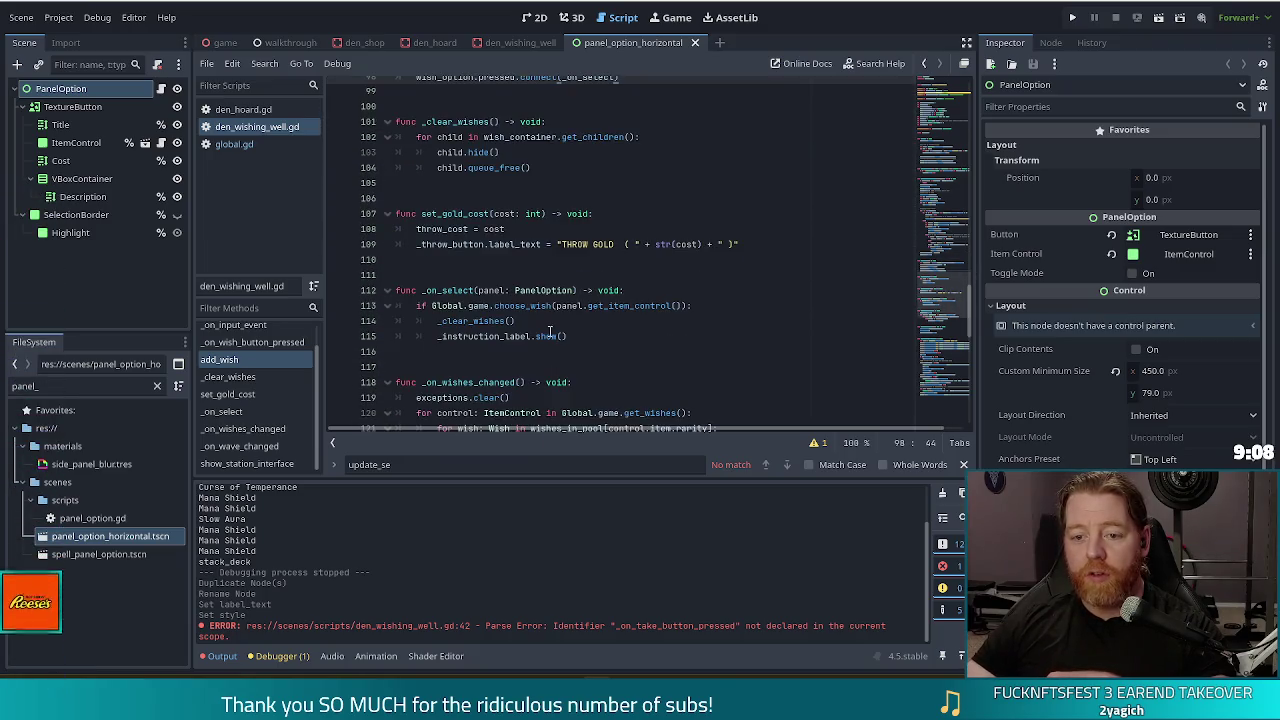
pyautogui.moveTo(590, 337); pyautogui.dragTo(660, 291)
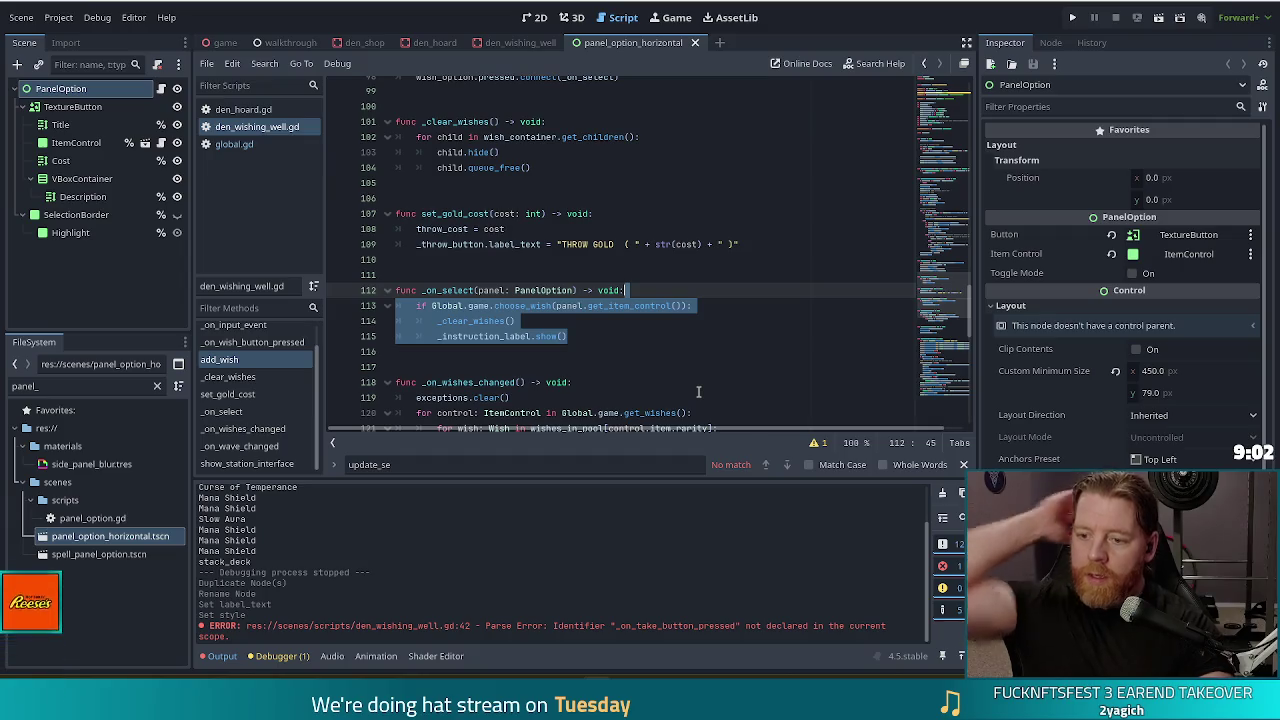
pyautogui.click(630, 306)
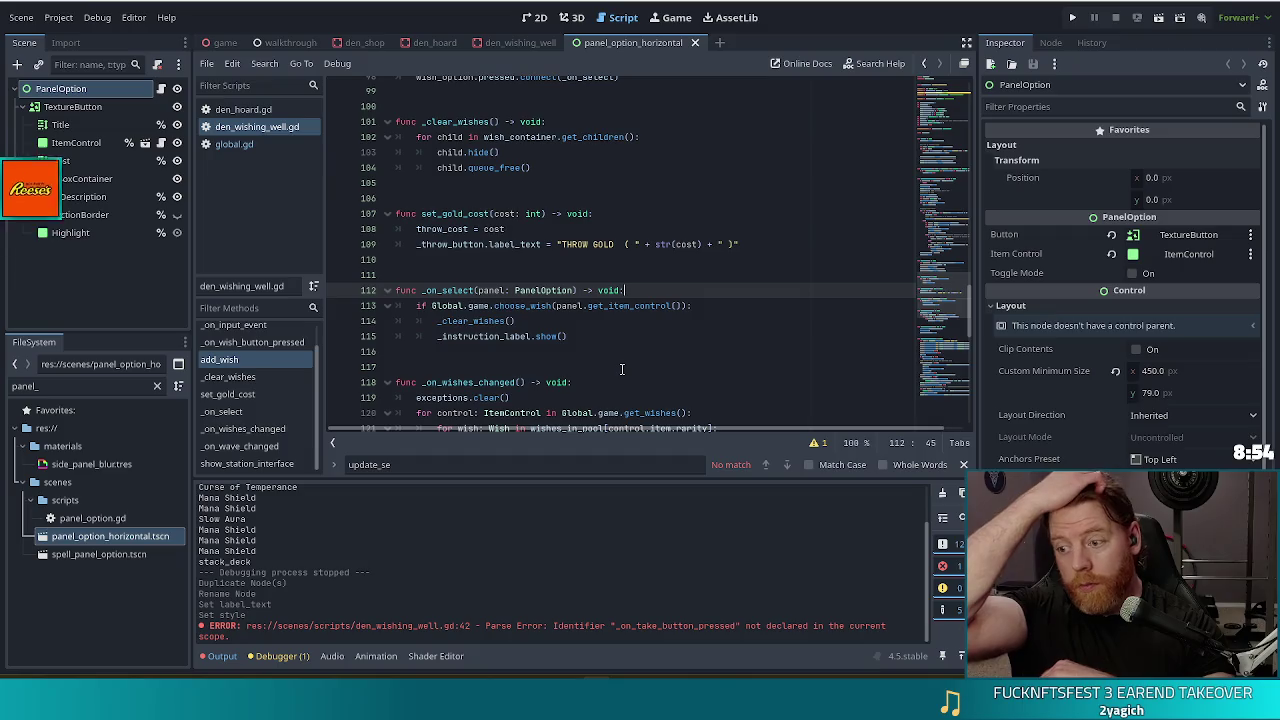
# Step: Open den_hoard.gd, look over rarity_odds and HoardContainer entries, then jump to _on_panel_pressed
pyautogui.click(245, 110)
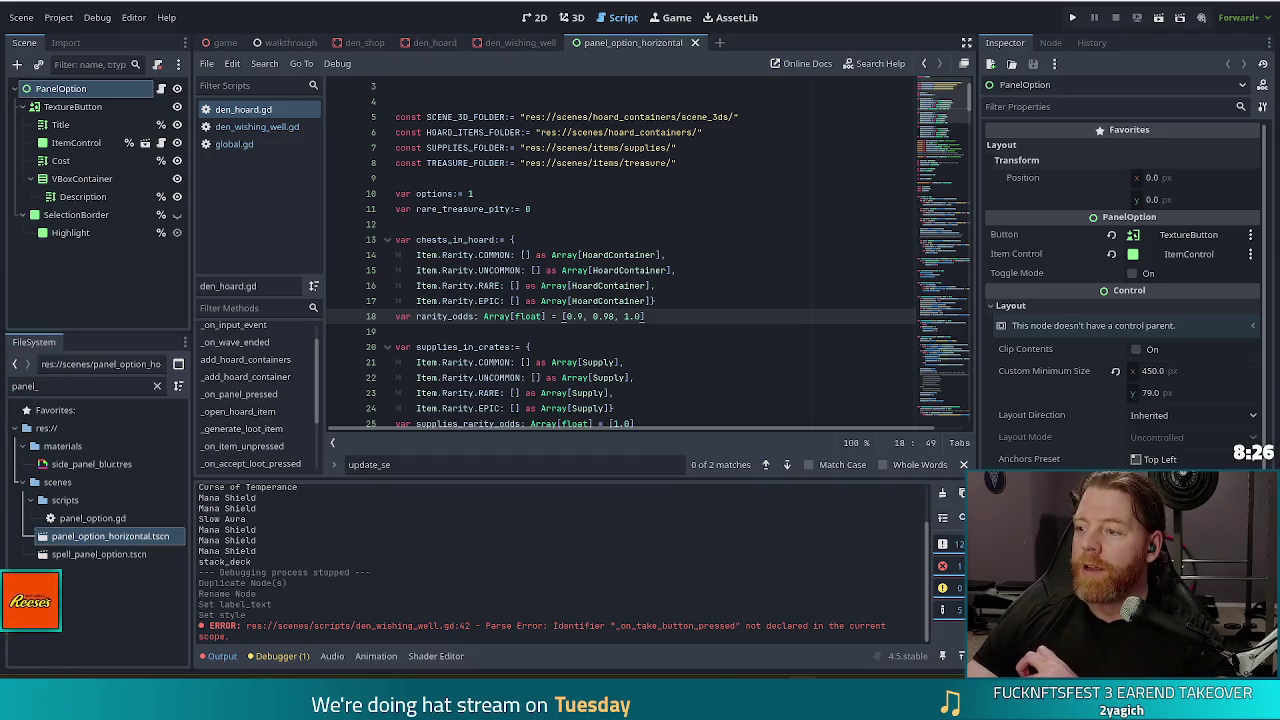
pyautogui.press('Down')
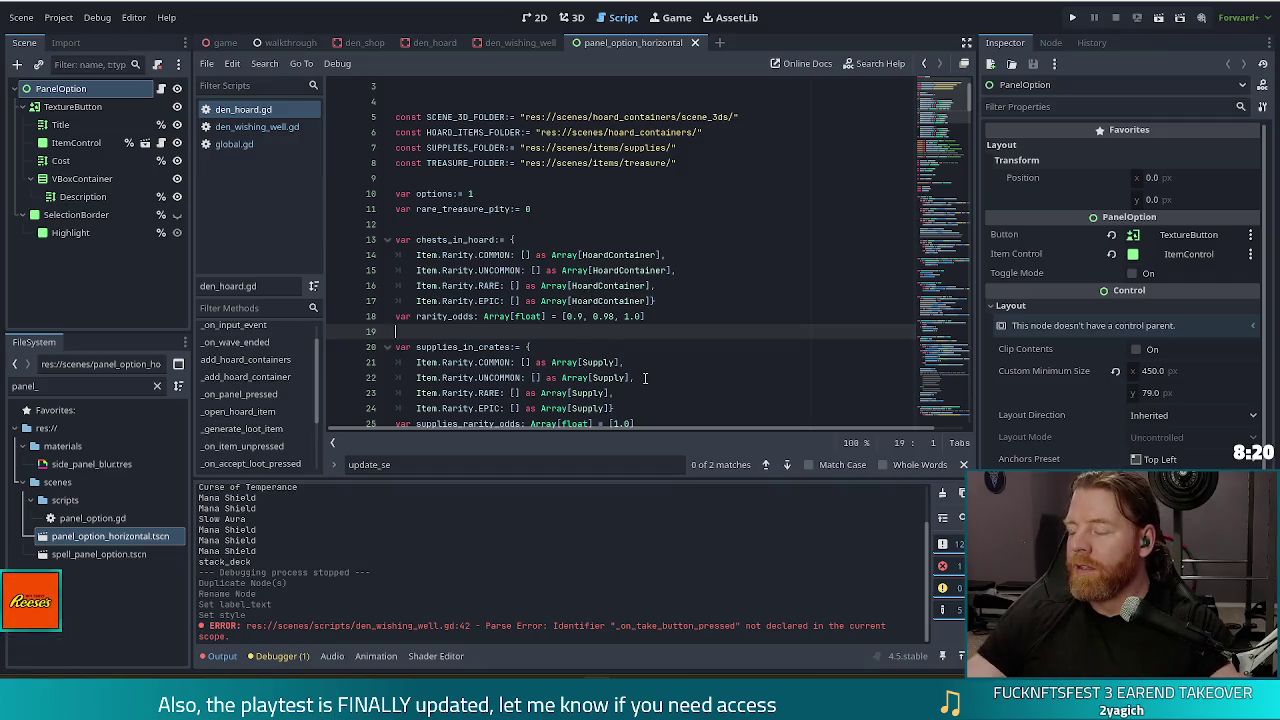
pyautogui.click(619, 314)
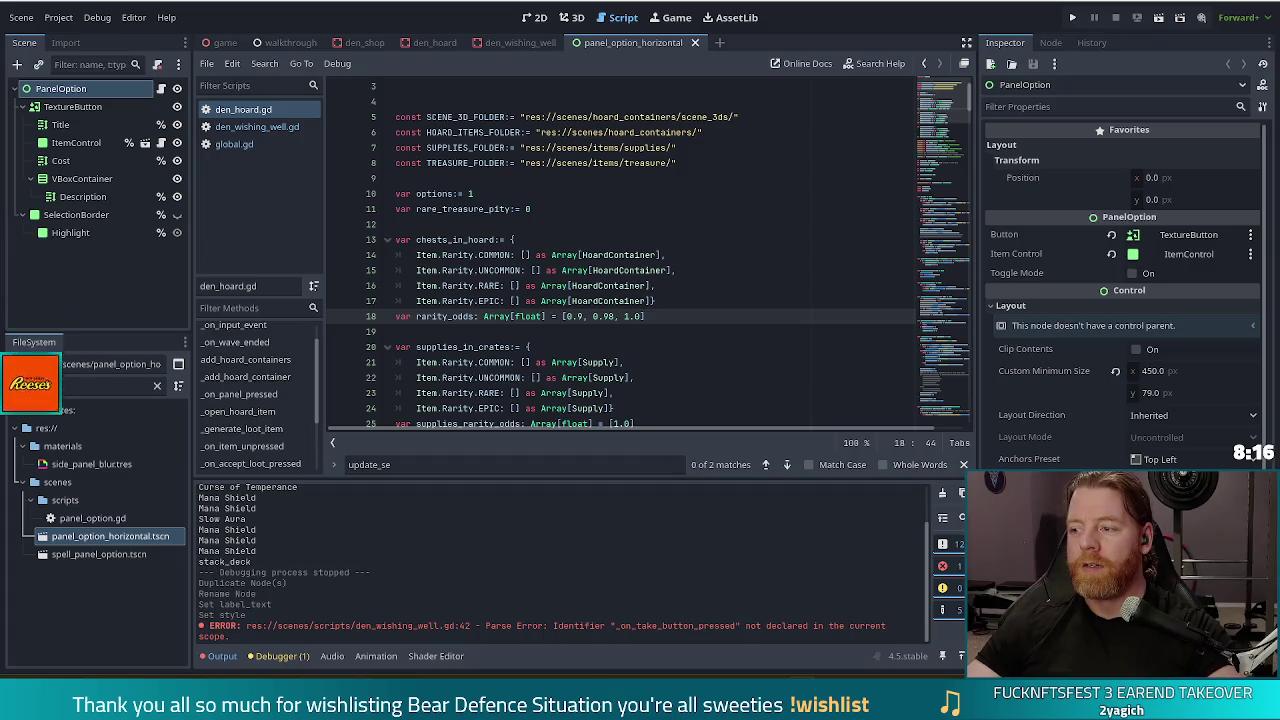
pyautogui.click(708, 289)
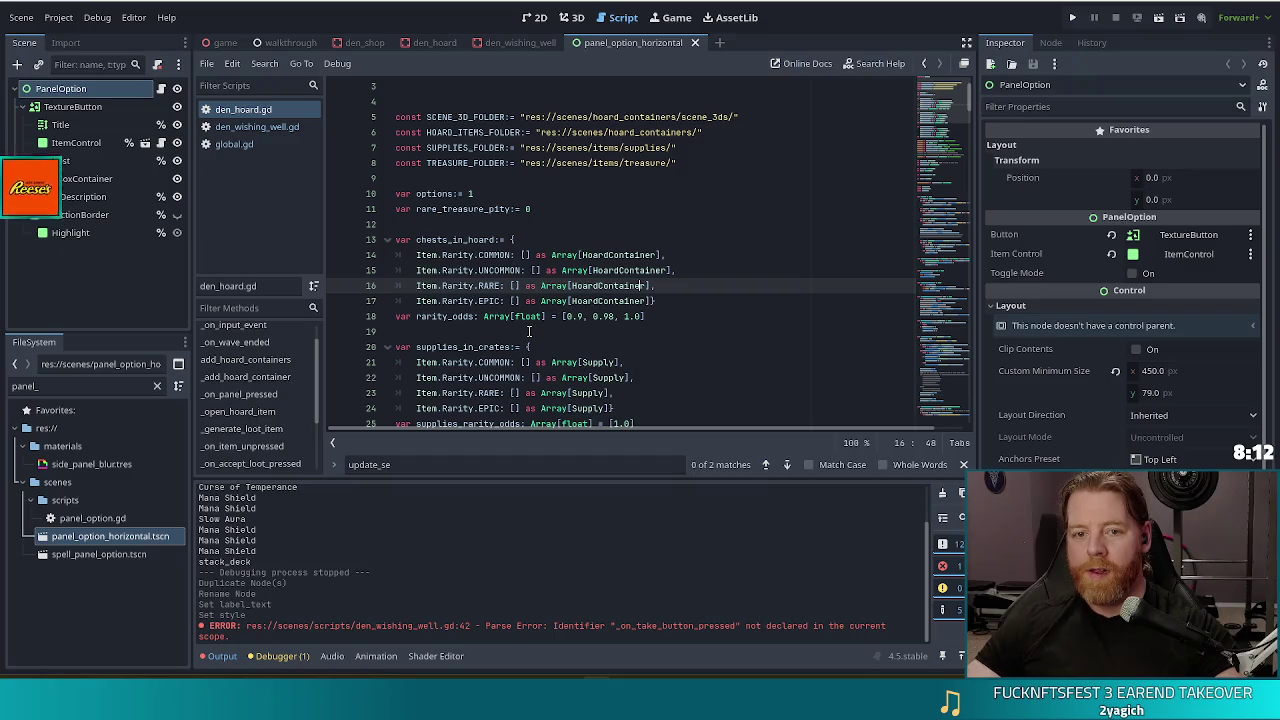
pyautogui.scroll(-2, 589, 254)
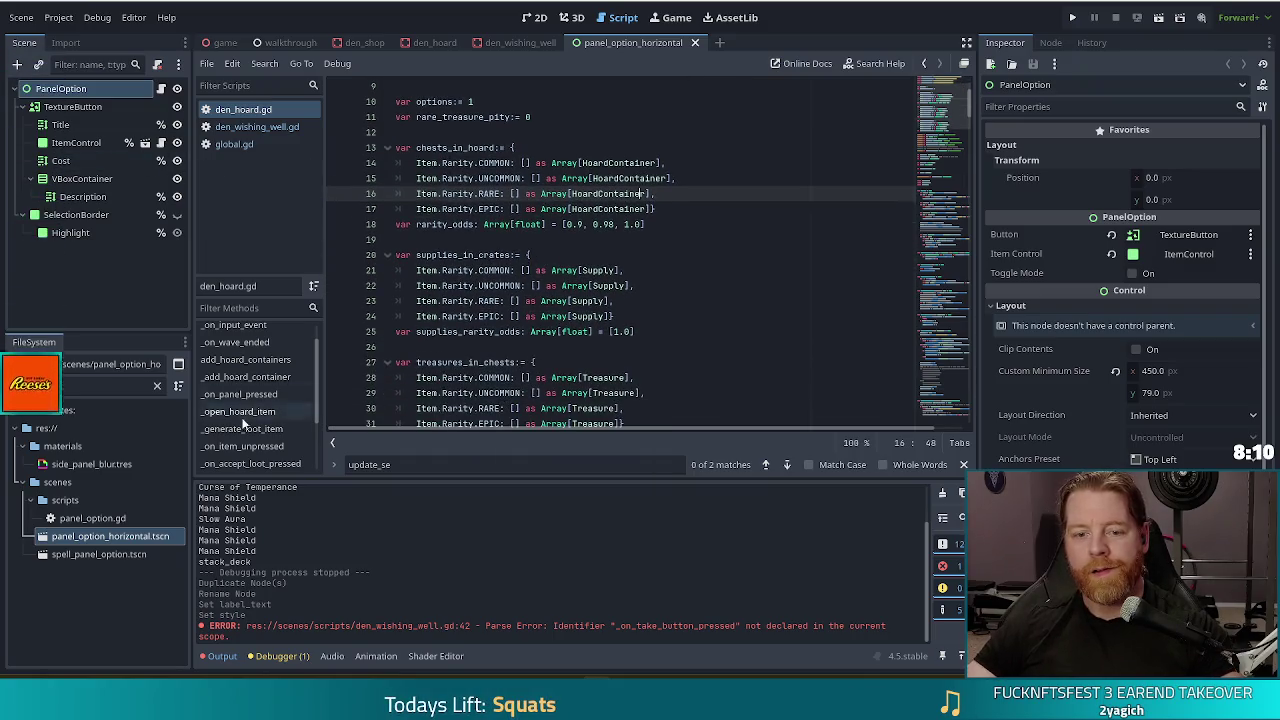
pyautogui.click(267, 394)
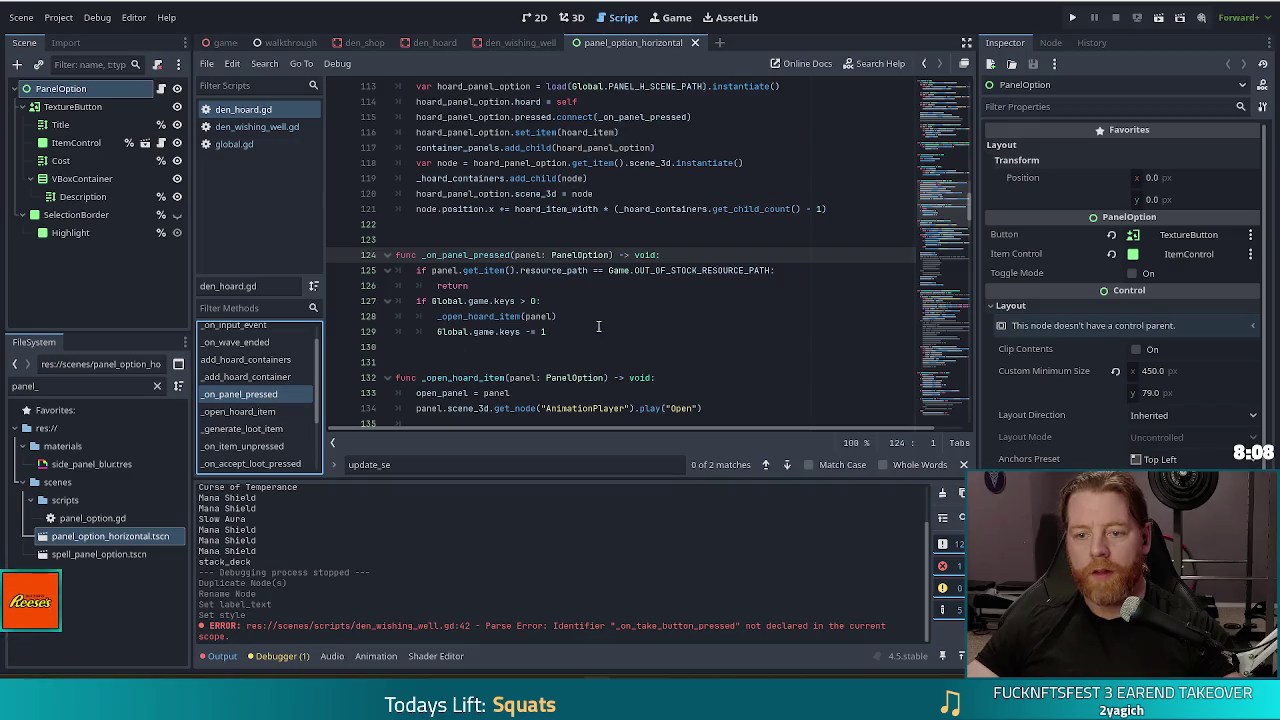
# Step: Review the out-of-stock check and keys check blocks on lines 125–129 of _on_panel_pressed
pyautogui.click(614, 316)
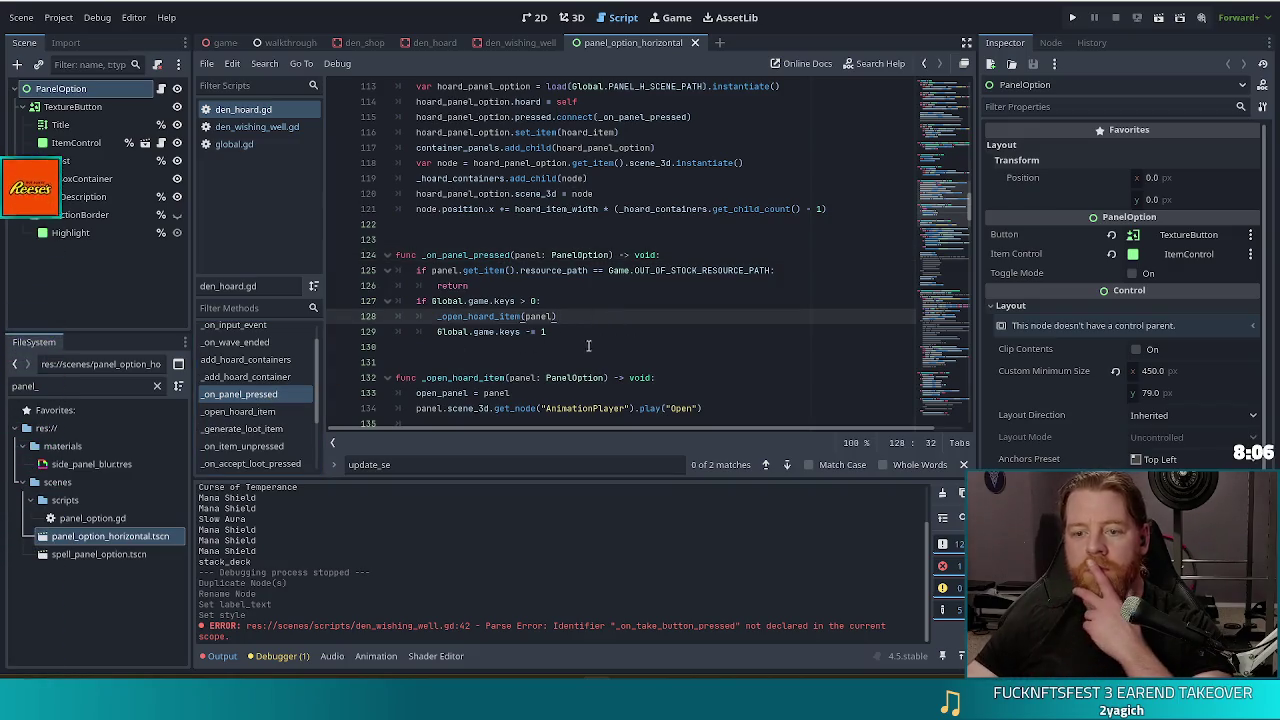
pyautogui.click(636, 287)
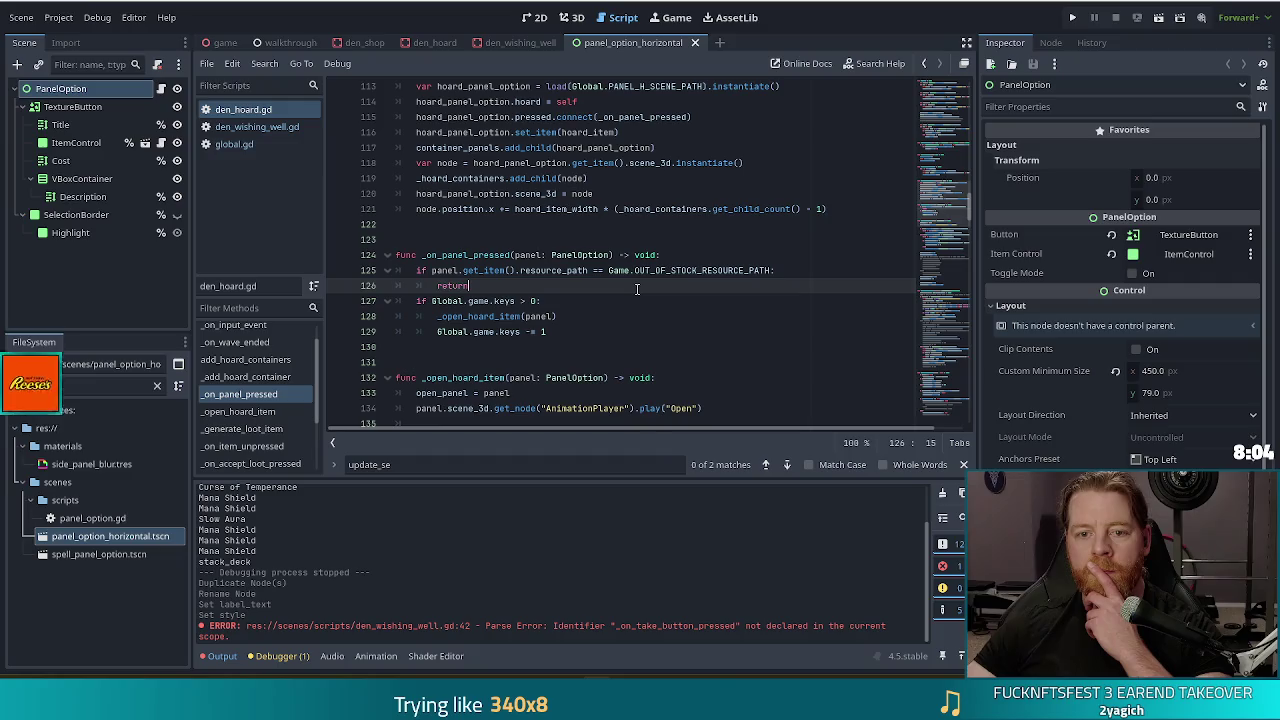
pyautogui.click(650, 271)
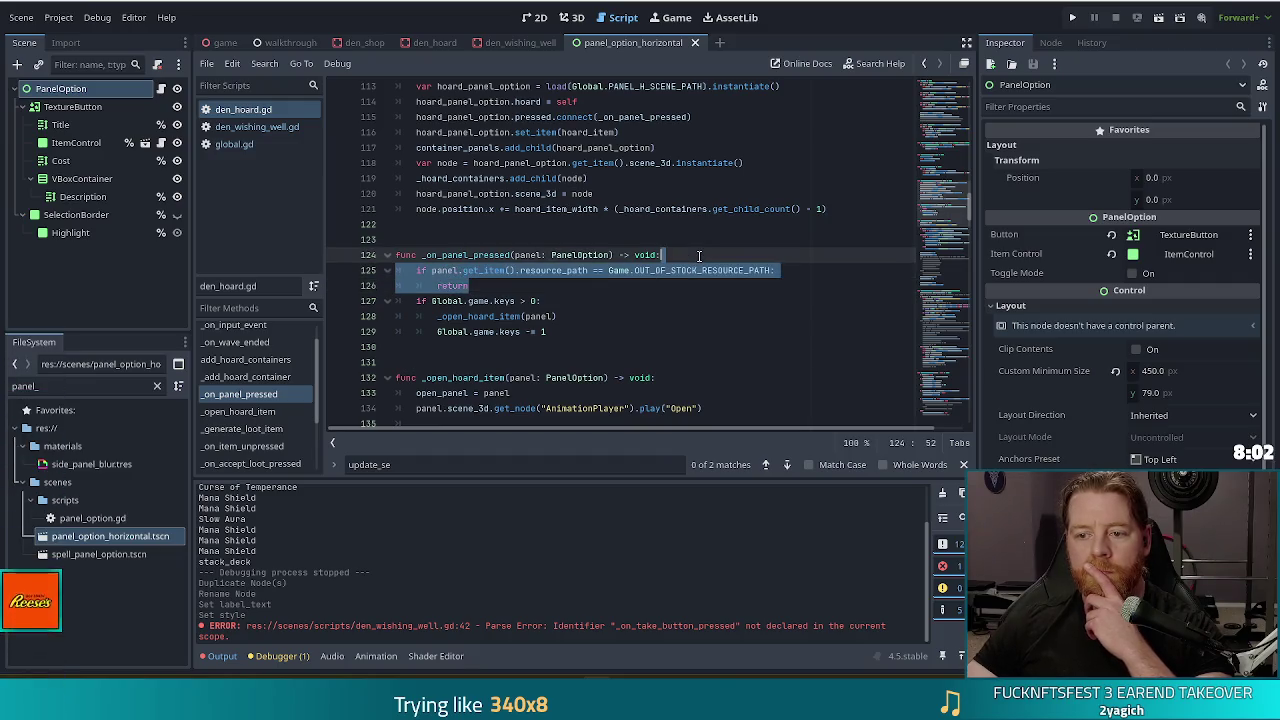
pyautogui.click(794, 271)
pyautogui.click(539, 287)
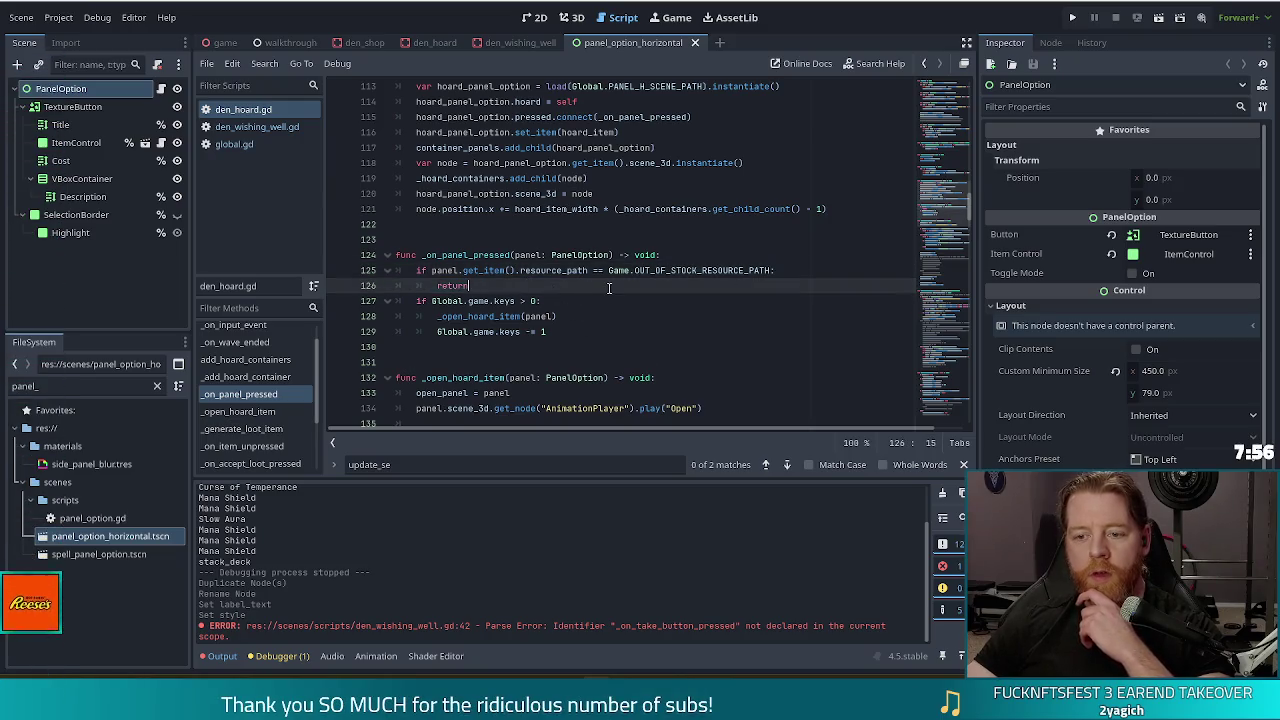
pyautogui.moveTo(608, 288); pyautogui.dragTo(710, 257)
pyautogui.moveTo(560, 332); pyautogui.dragTo(577, 286)
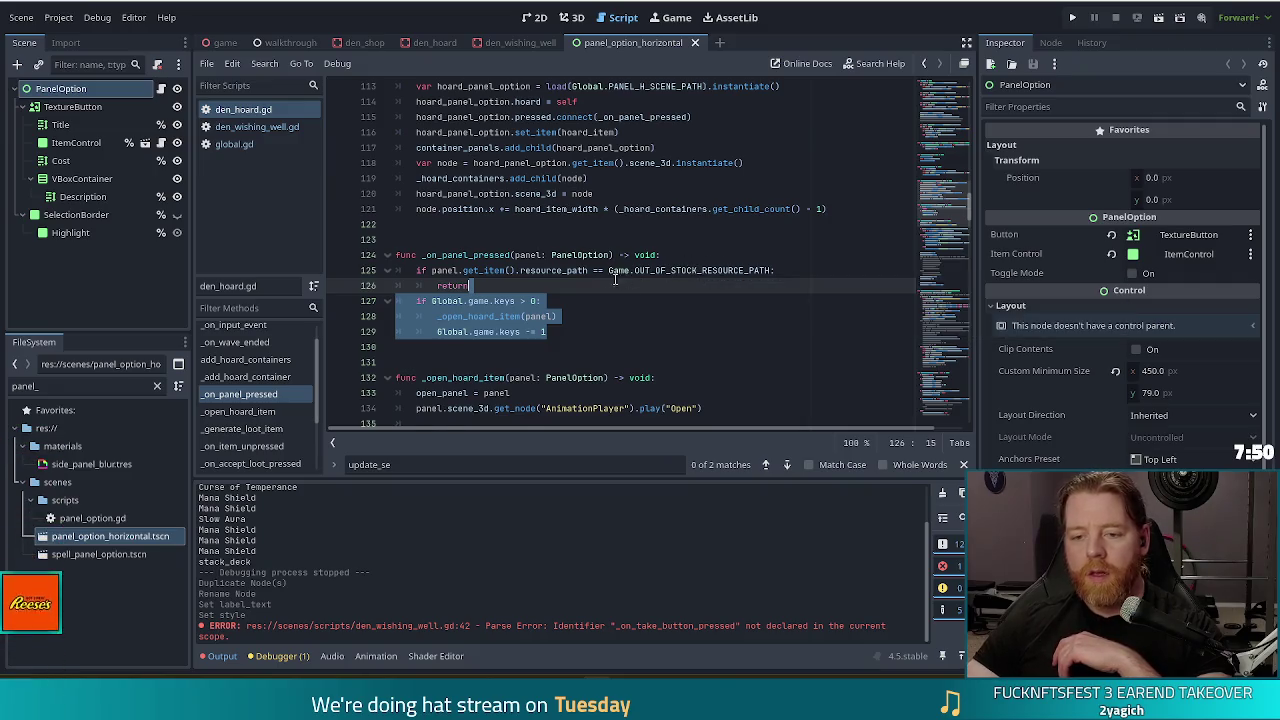
# Step: Jump to the _on_item_unpressed function at line 208
pyautogui.scroll(-3, 510, 293)
pyautogui.scroll(-1, 265, 433)
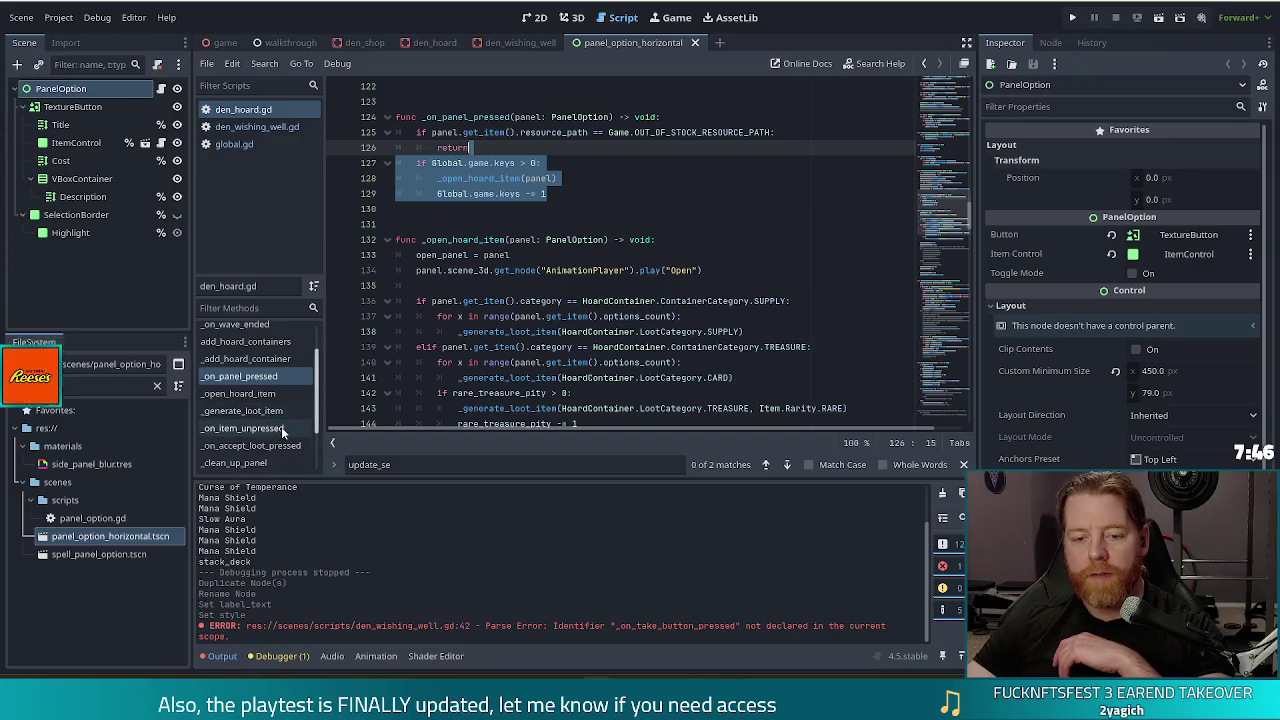
pyautogui.scroll(-3, 286, 424)
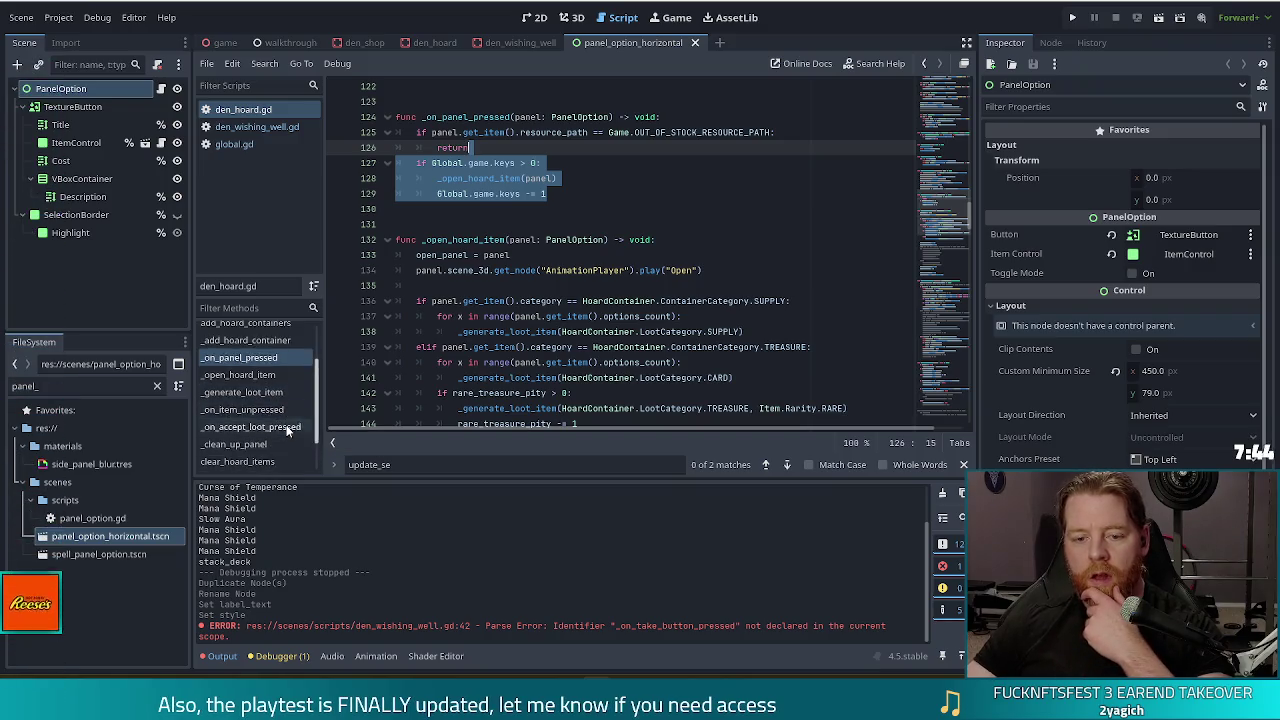
pyautogui.click(262, 372)
# Step: Read the is_active toggle, loot_selected emit and oldest-selection deactivation lines of _on_item_unpressed
pyautogui.click(532, 283)
pyautogui.scroll(-2, 700, 303)
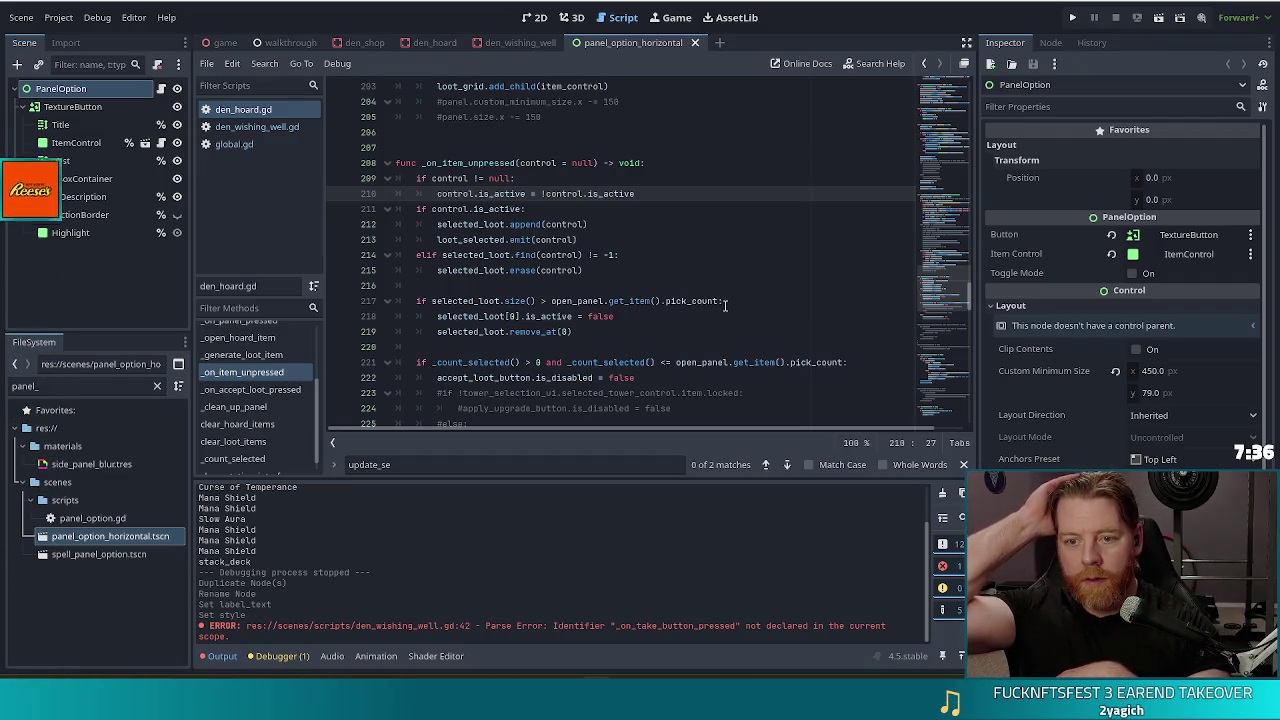
pyautogui.click(552, 240)
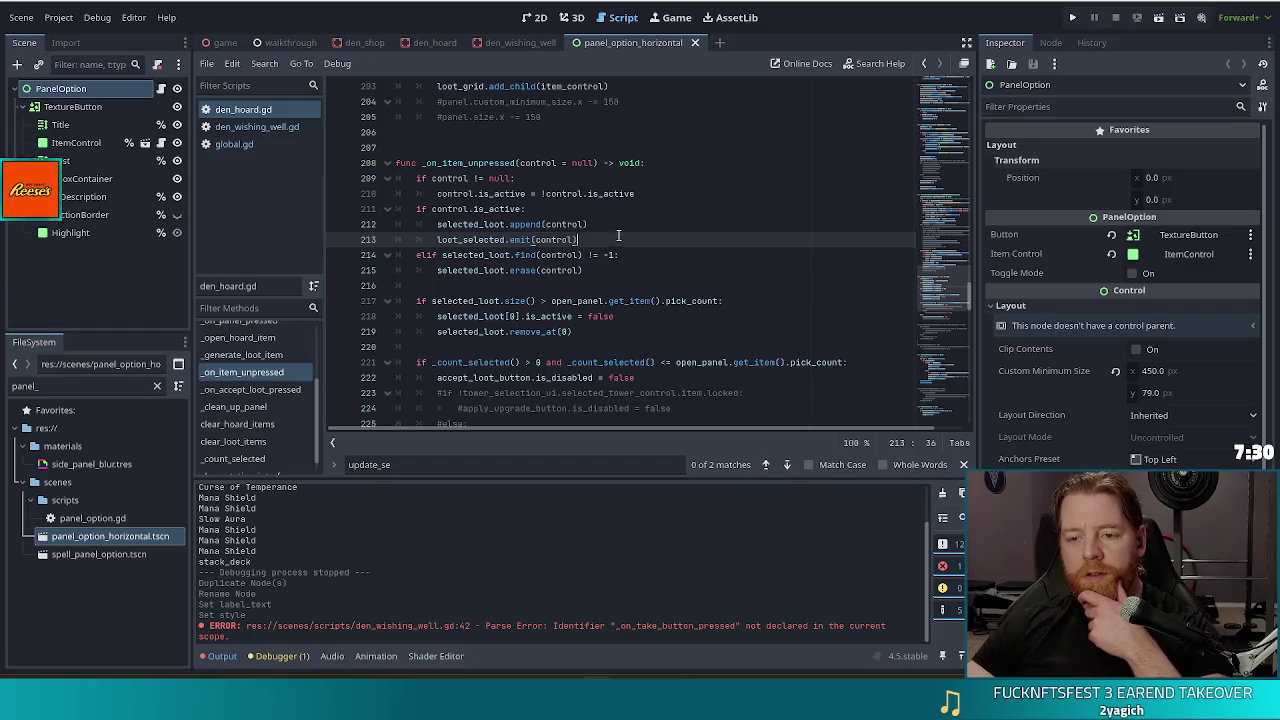
pyautogui.click(615, 240)
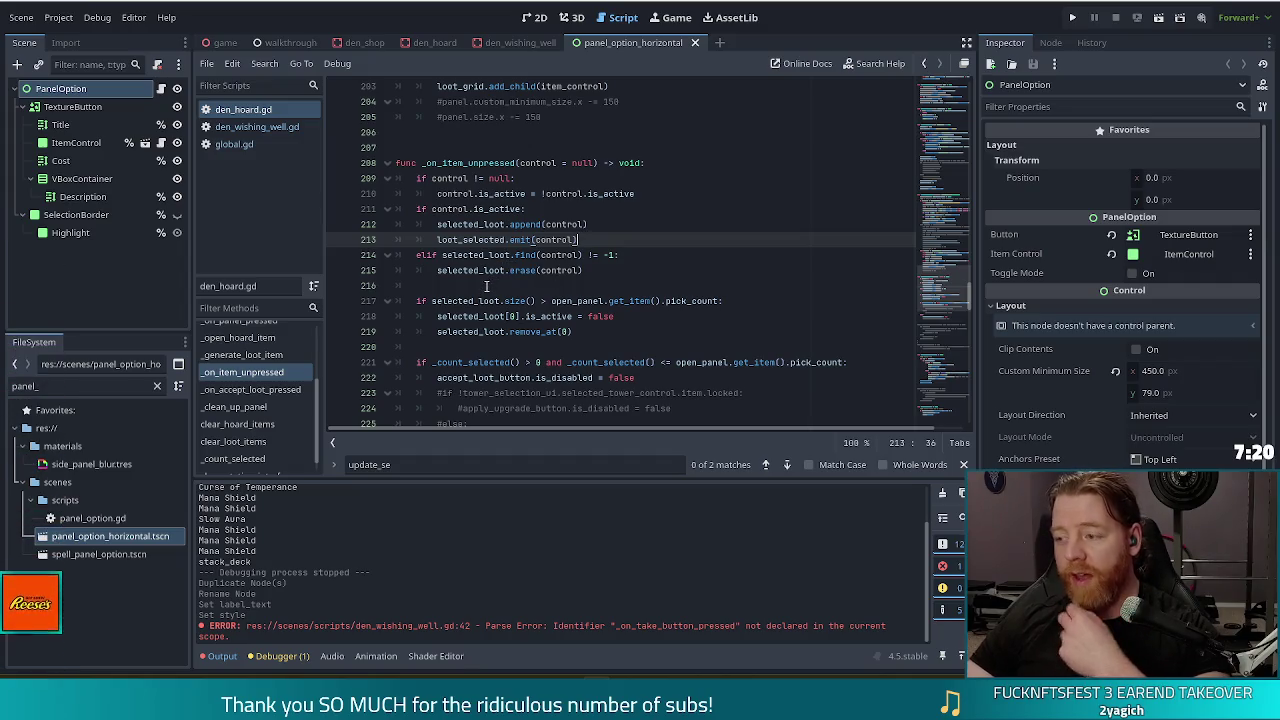
pyautogui.scroll(-4, 520, 275)
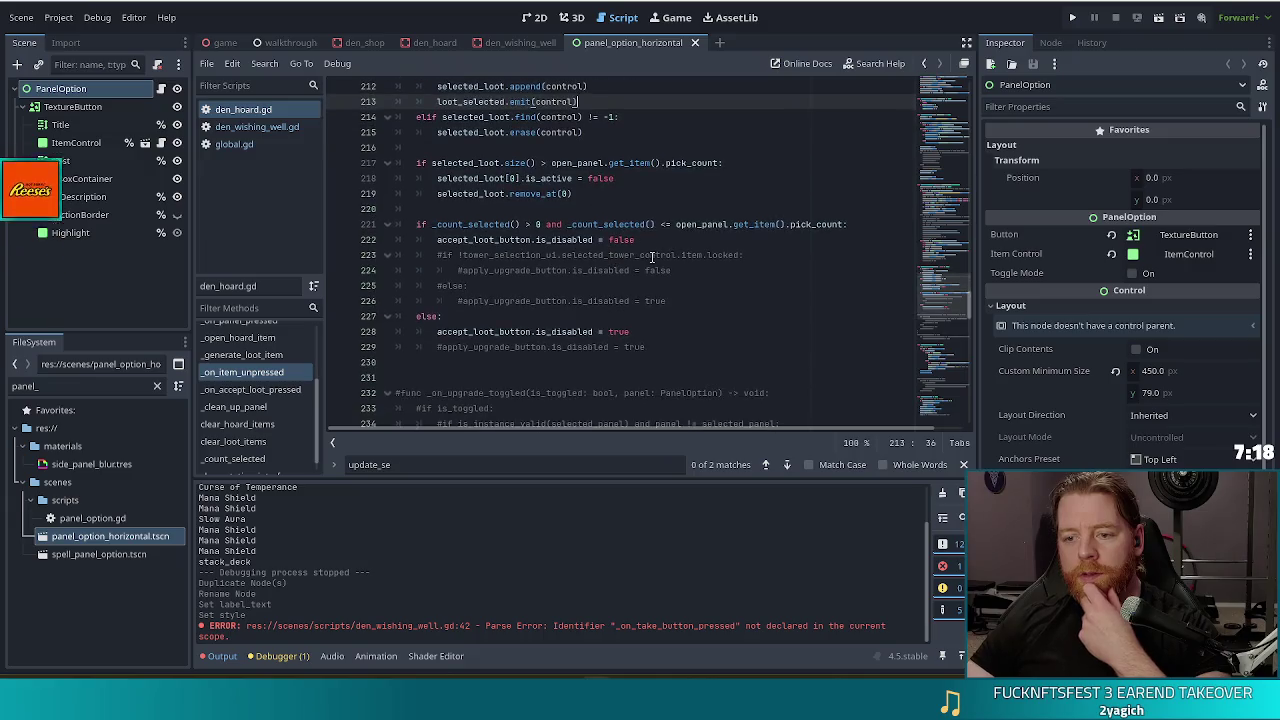
pyautogui.scroll(2, 647, 261)
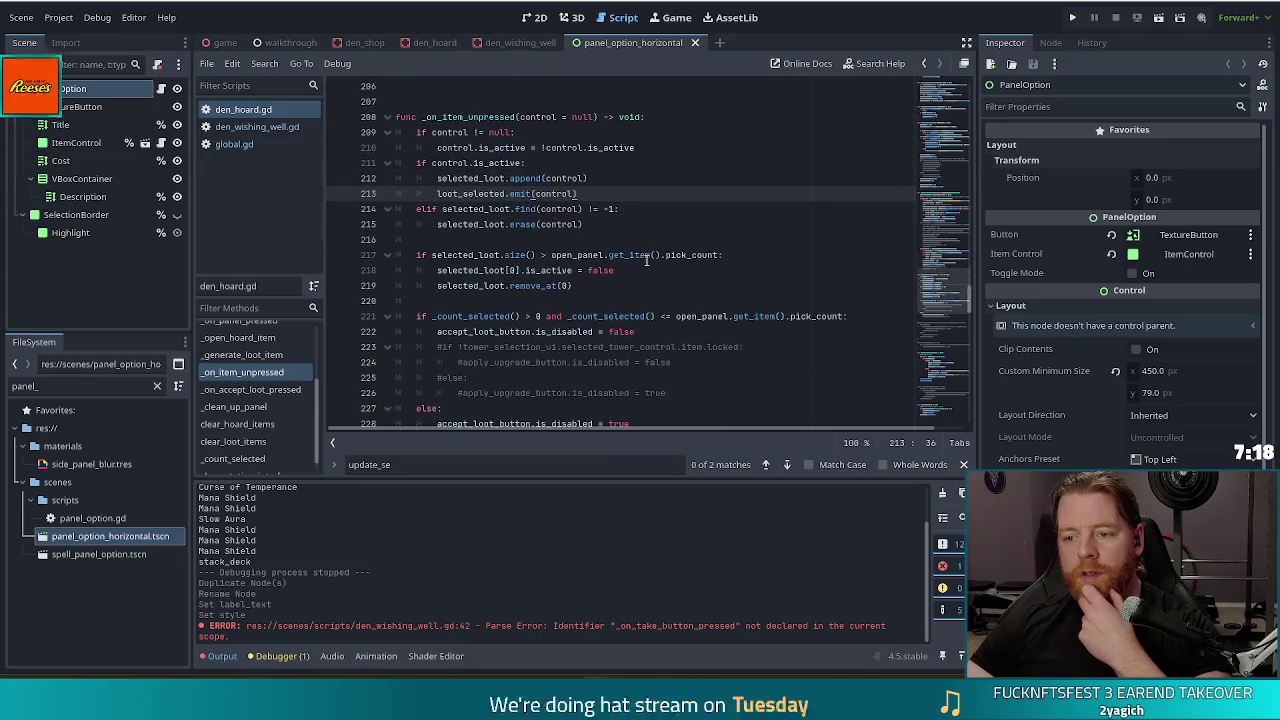
pyautogui.click(541, 270)
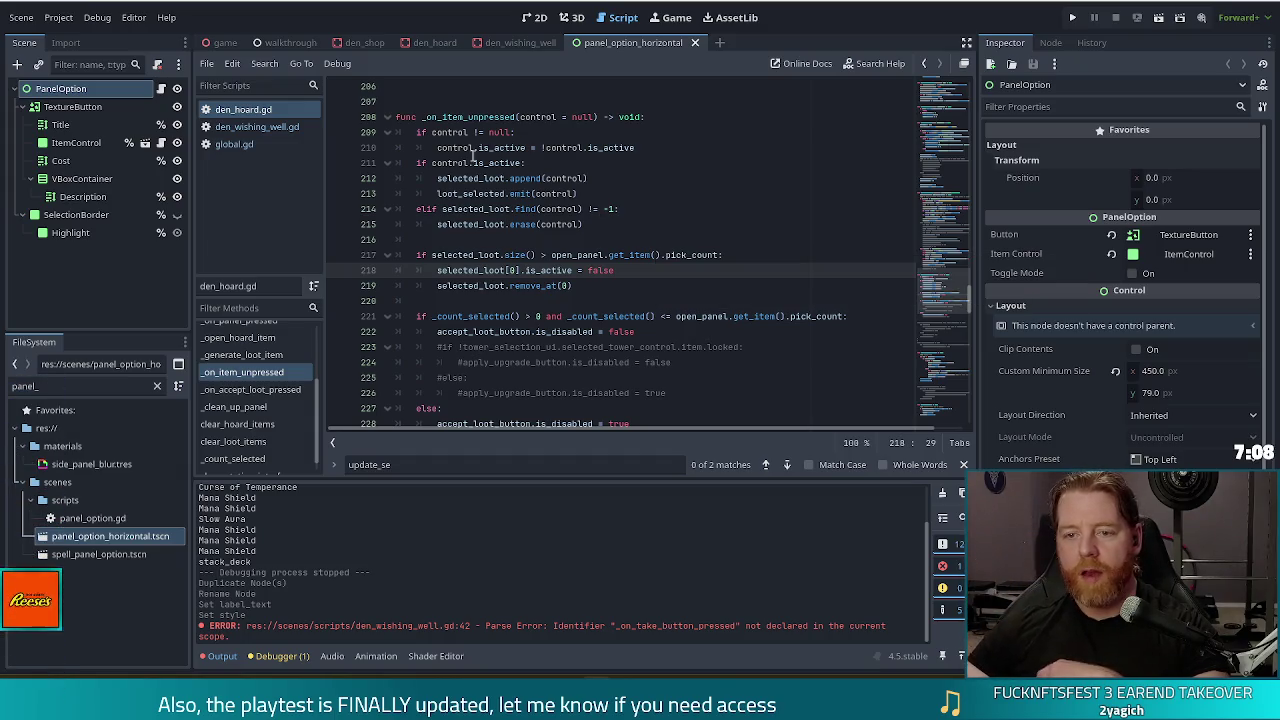
# Step: Inspect the selection-handling lines 209–215, then start a new text search with Ctrl+F
pyautogui.doubleClick(449, 132)
pyautogui.moveTo(432, 132); pyautogui.dragTo(583, 224)
pyautogui.click(600, 224)
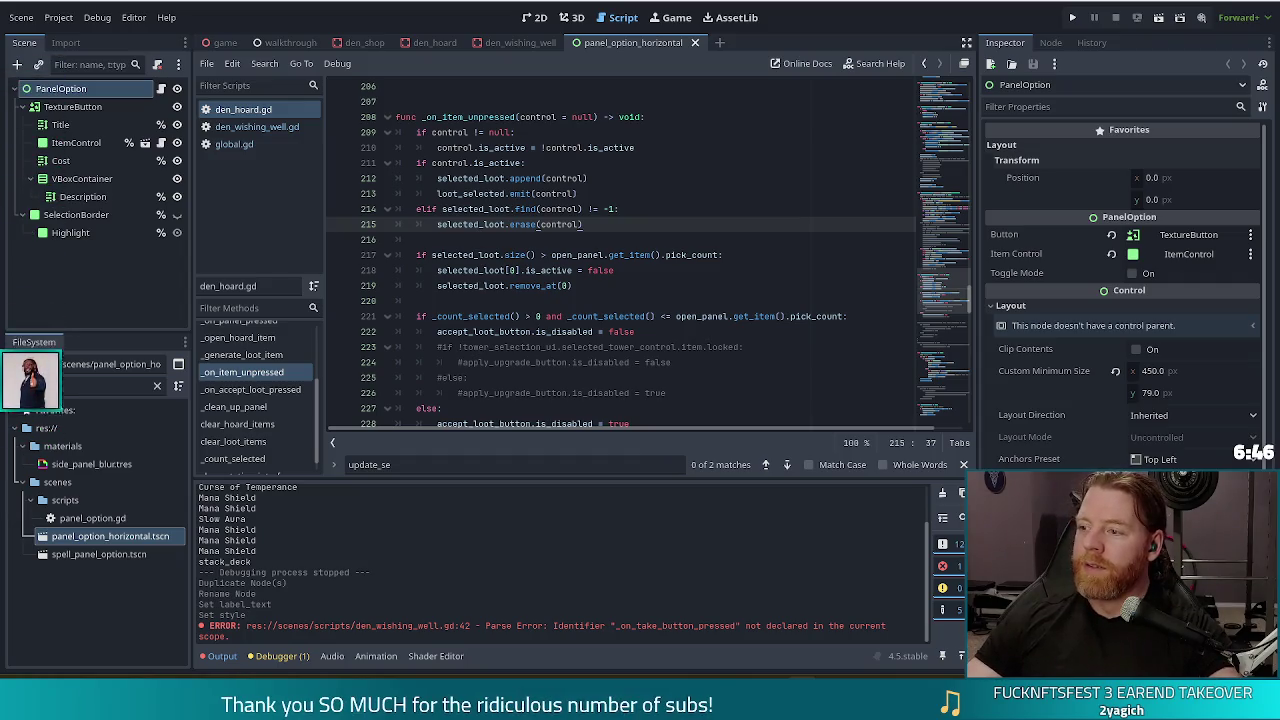
pyautogui.click(588, 270)
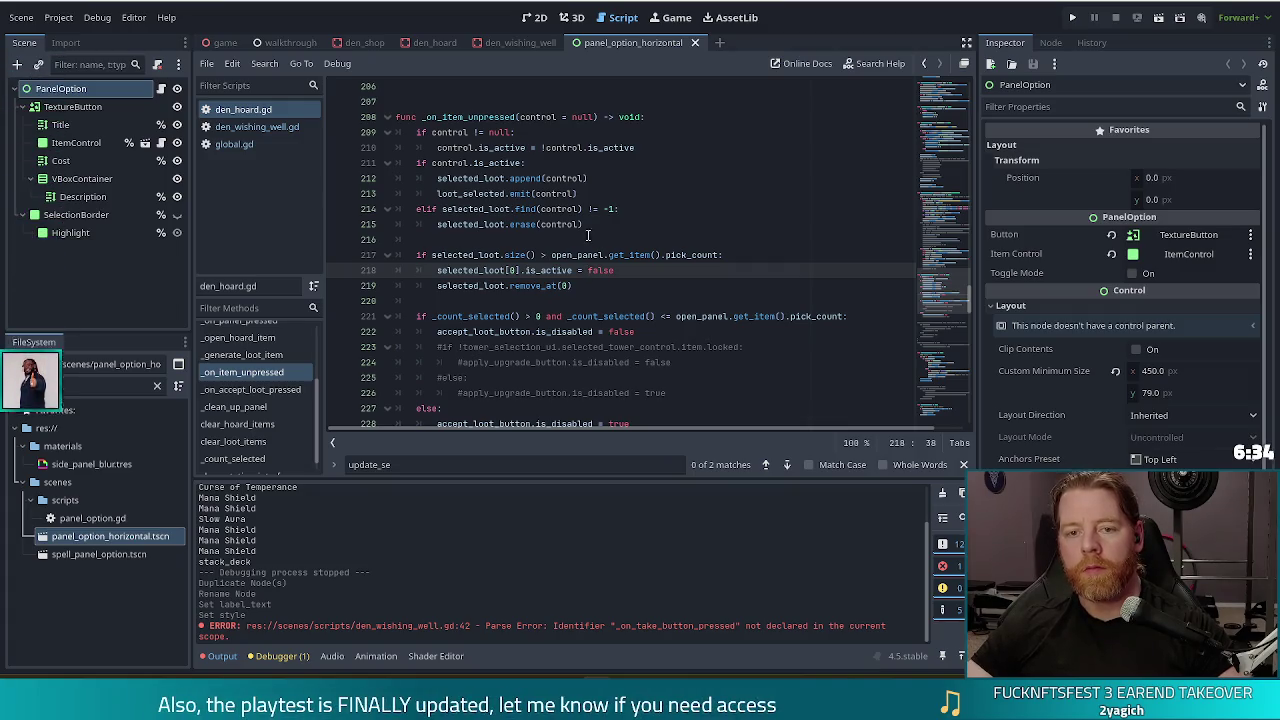
pyautogui.click(478, 117)
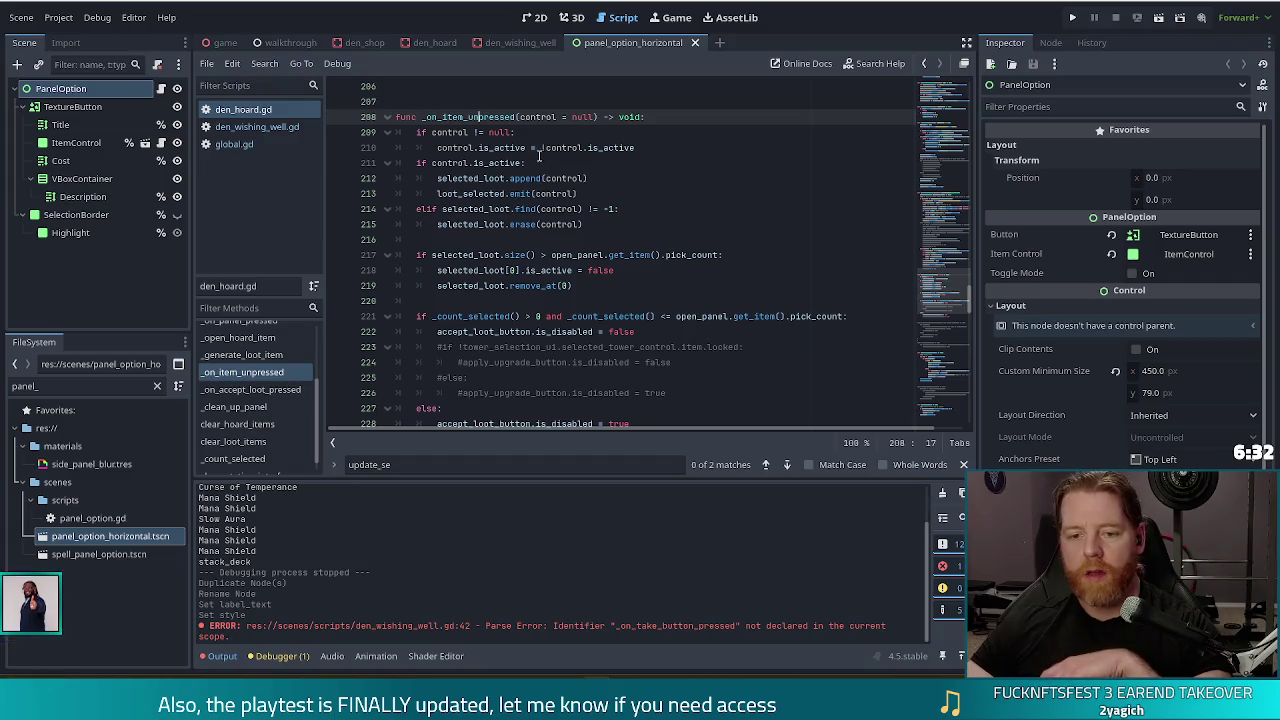
pyautogui.click(582, 224)
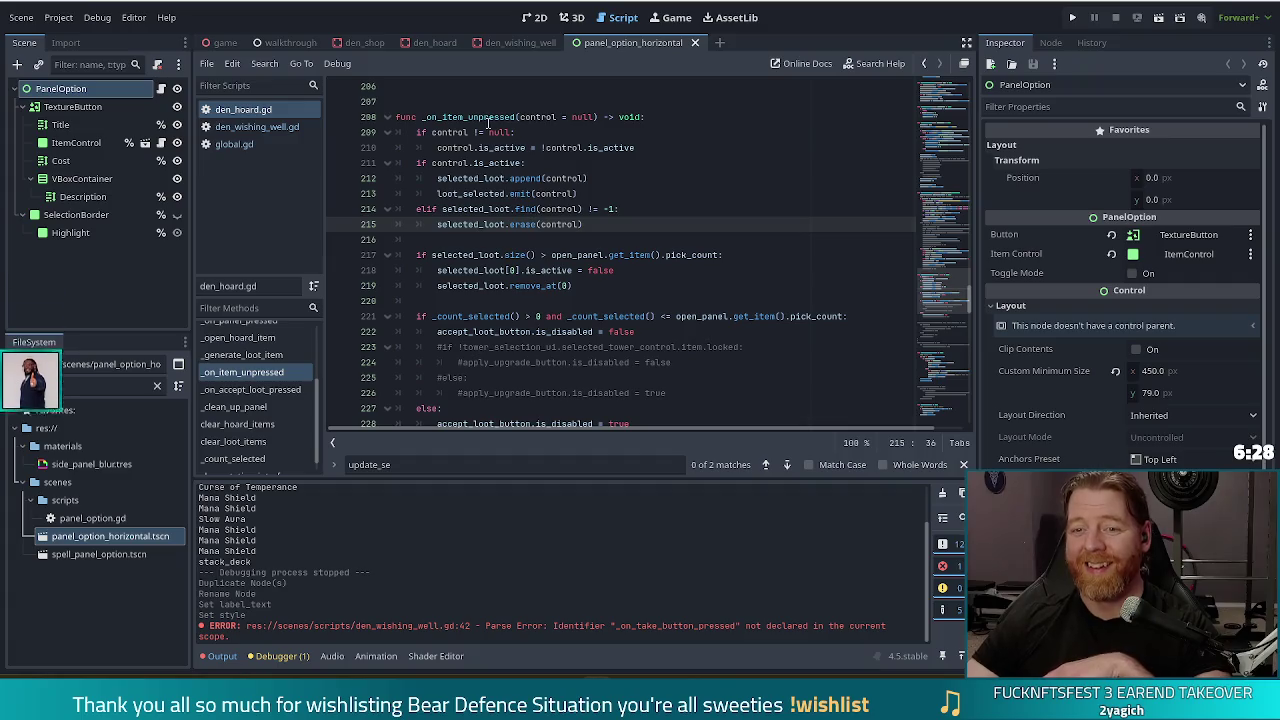
pyautogui.click(520, 117)
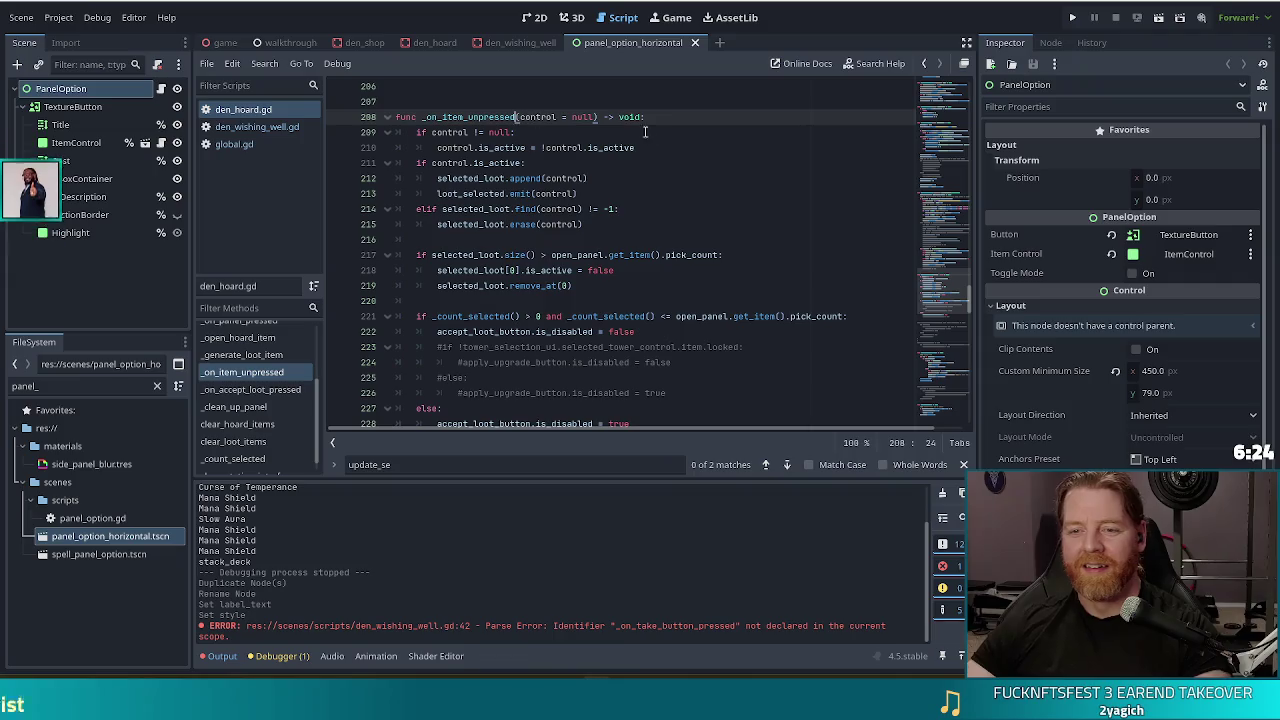
pyautogui.hotkey('ctrl', 'f')
# Step: Search den_hoard.gd for 'unpressed' and step through matches to the treasure item's connection on line 202
pyautogui.write('upp')
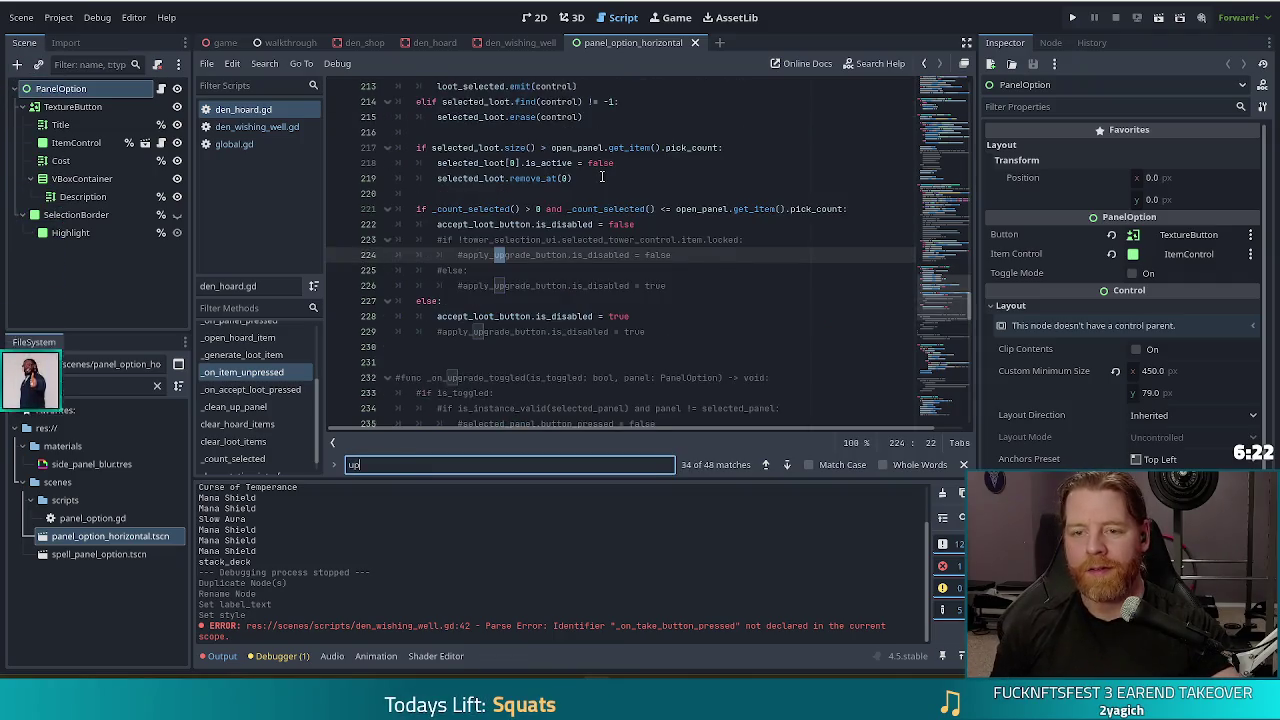
pyautogui.press('BackSpace')
pyautogui.press('BackSpace')
pyautogui.write('npressed')
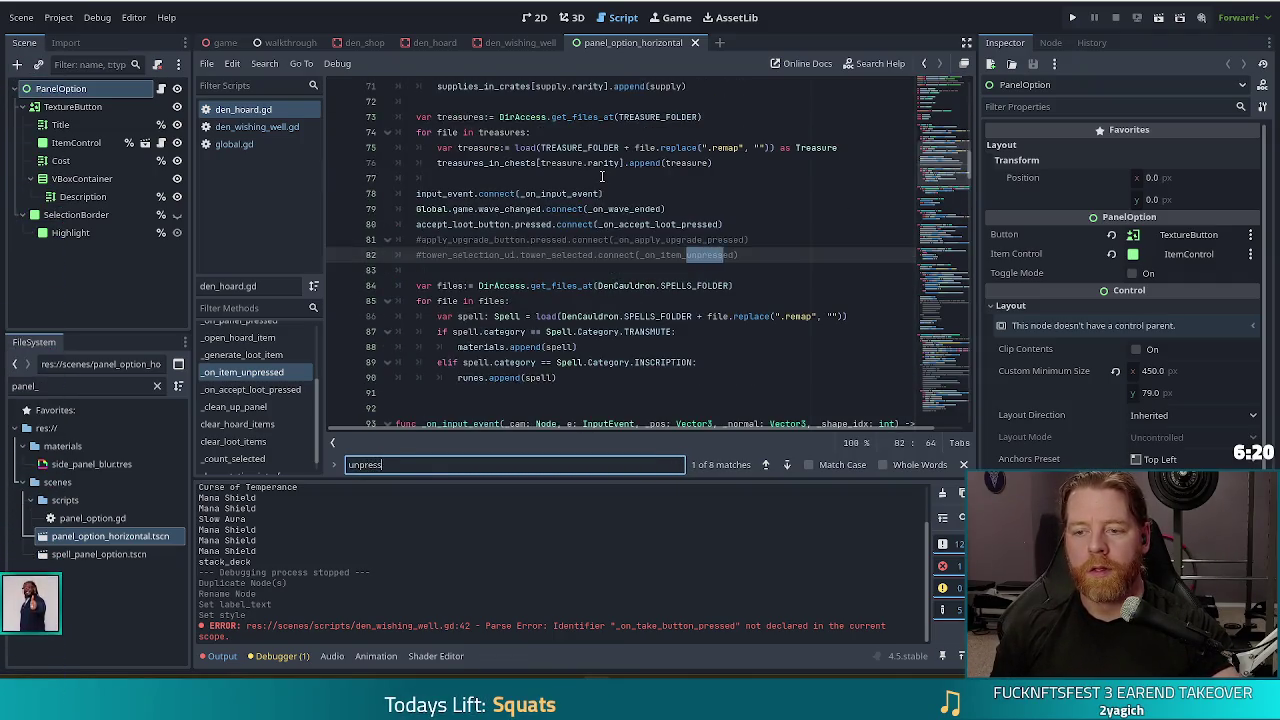
pyautogui.click(786, 465)
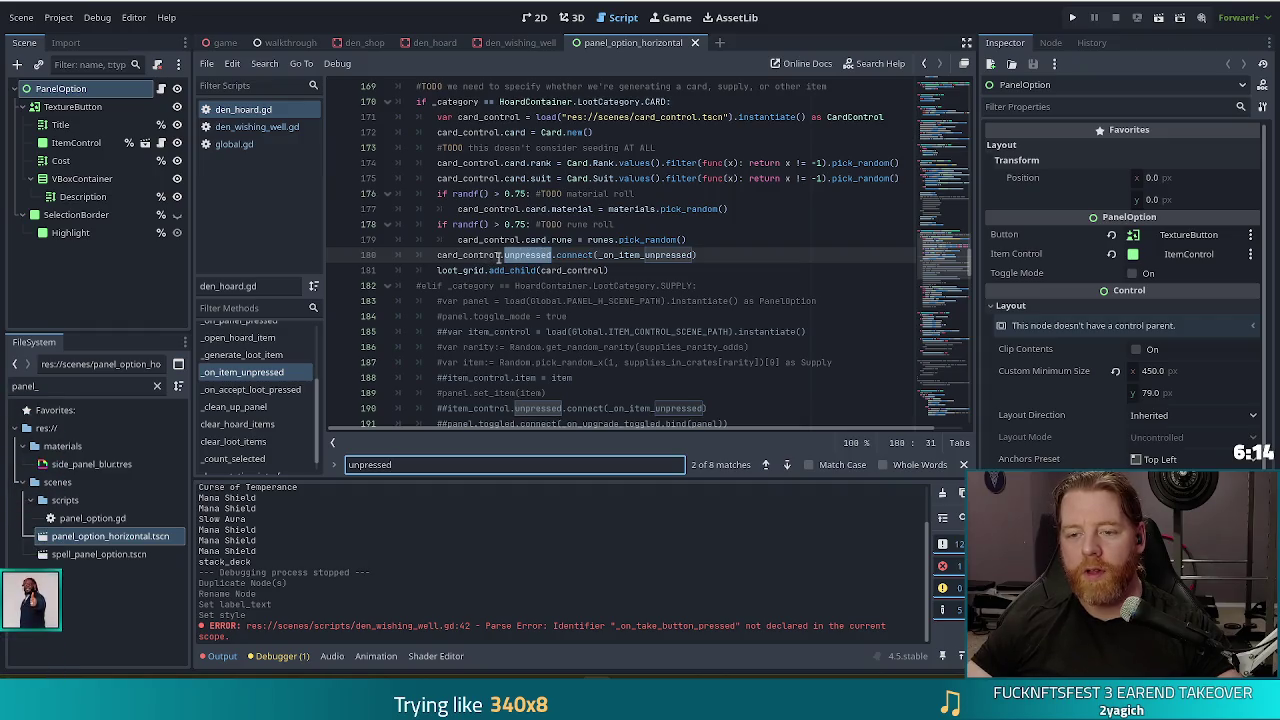
pyautogui.click(787, 465)
pyautogui.click(787, 465)
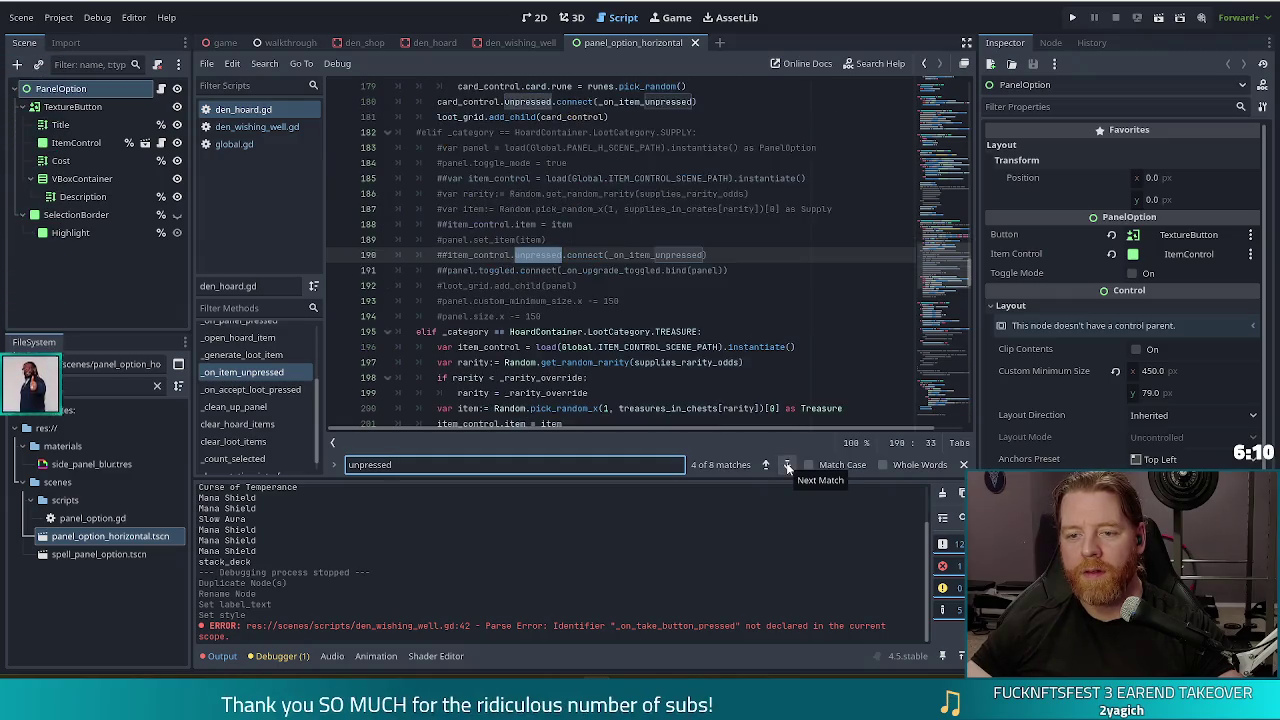
pyautogui.click(787, 465)
pyautogui.click(787, 465)
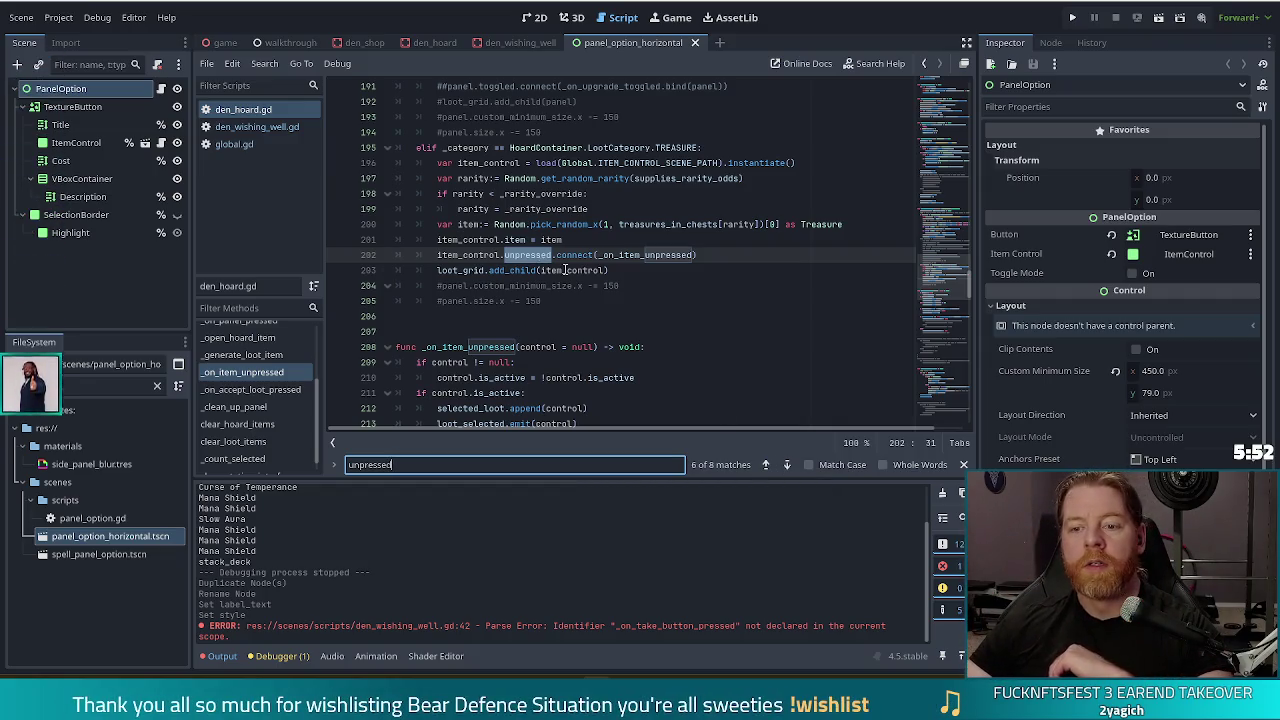
pyautogui.click(563, 270)
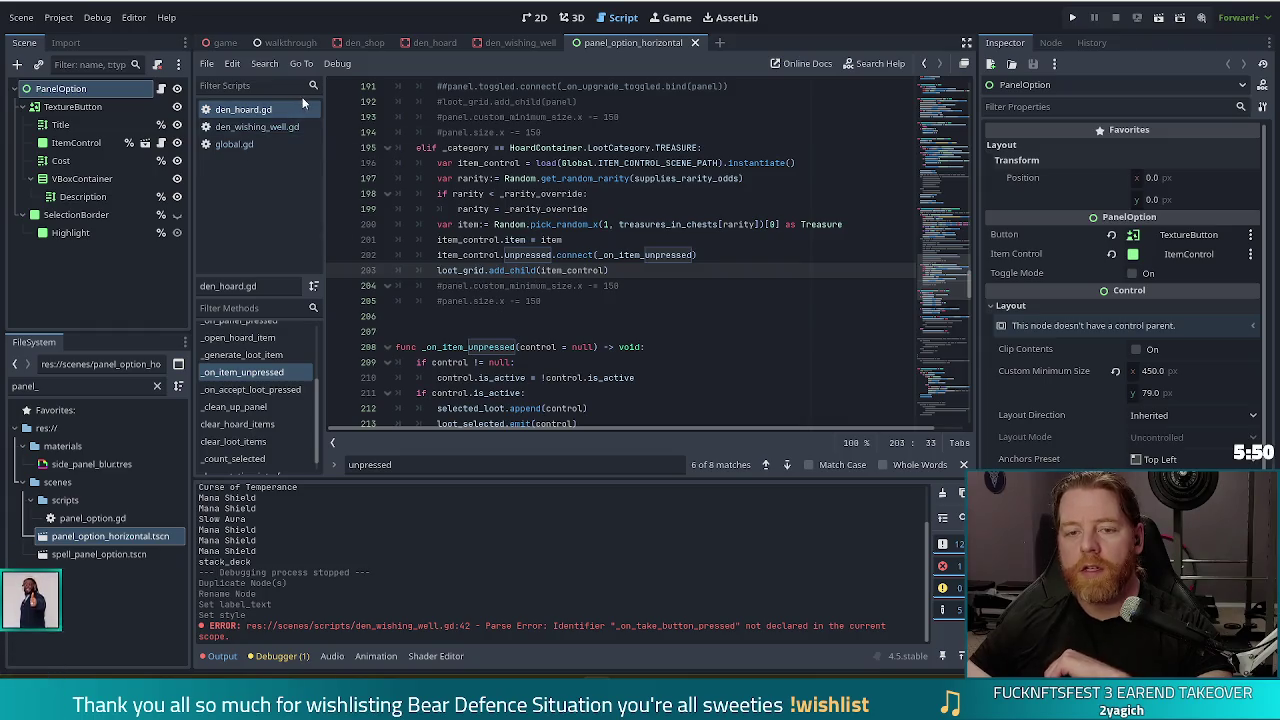
# Step: Open den_wishing_well.gd and add 'var selected_panel: PanelOption' below the wish_container declaration
pyautogui.click(245, 128)
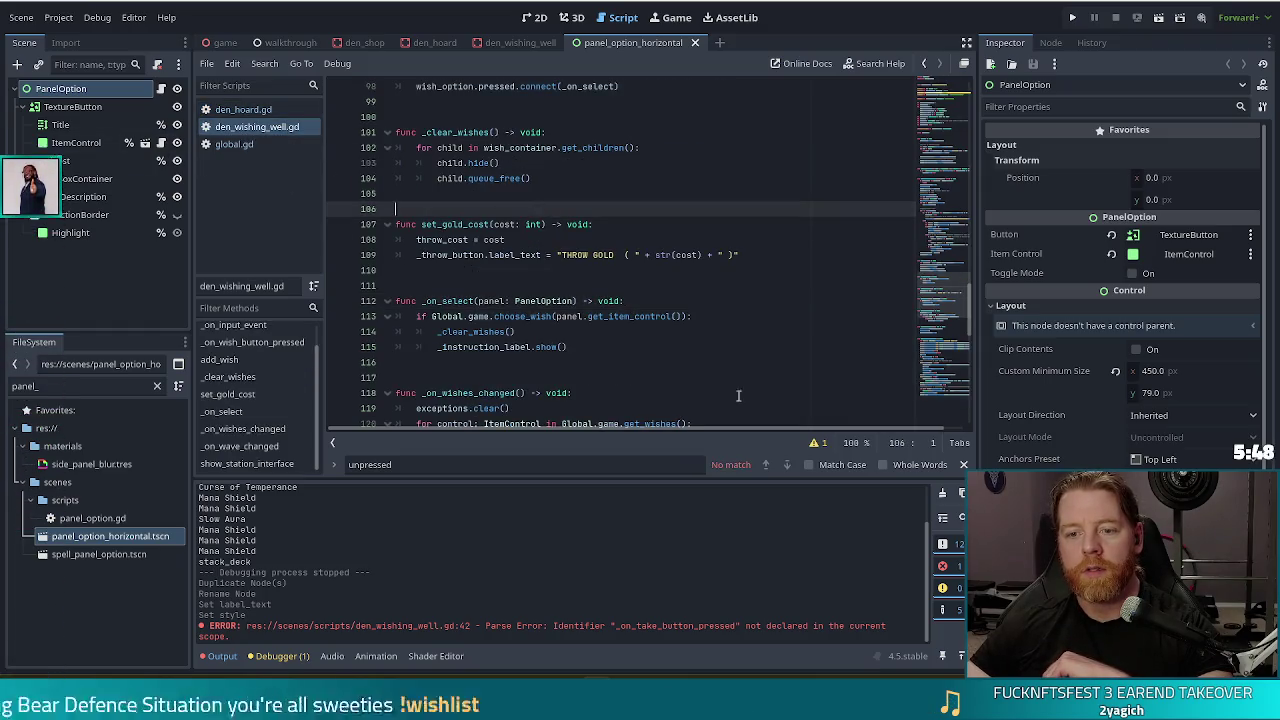
pyautogui.moveTo(955, 307); pyautogui.dragTo(955, 293)
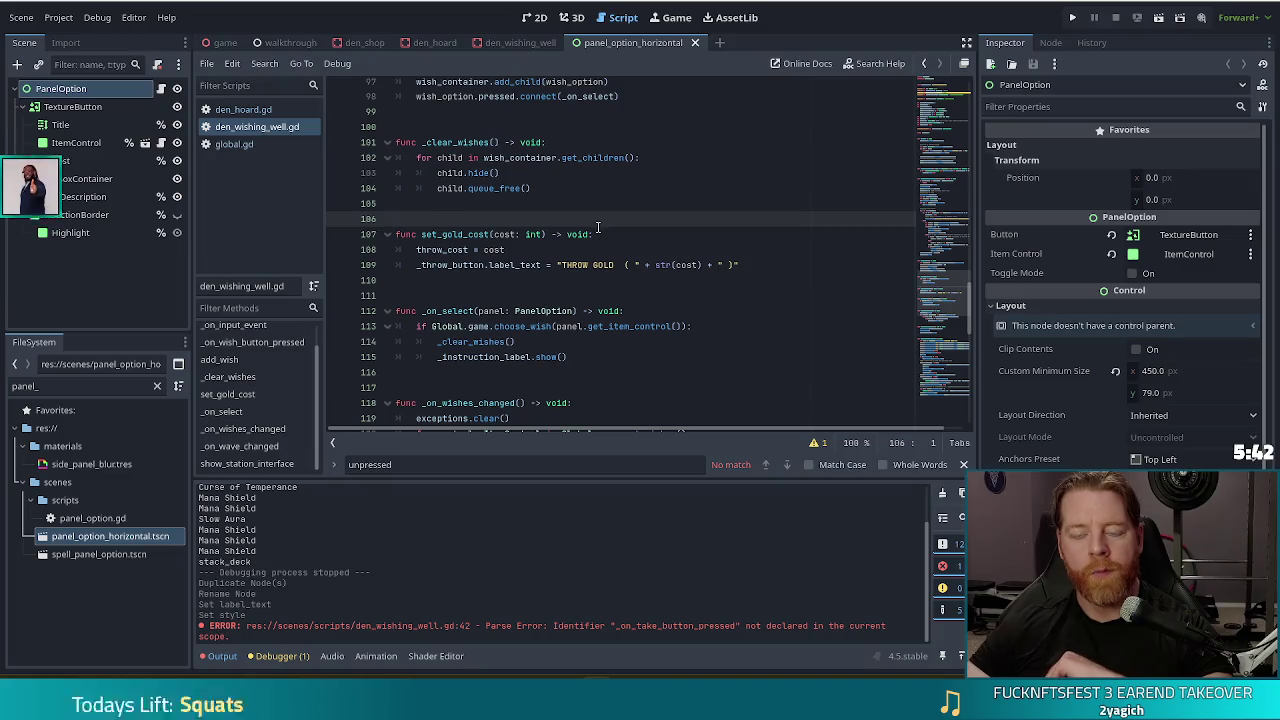
pyautogui.scroll(15, 930, 297)
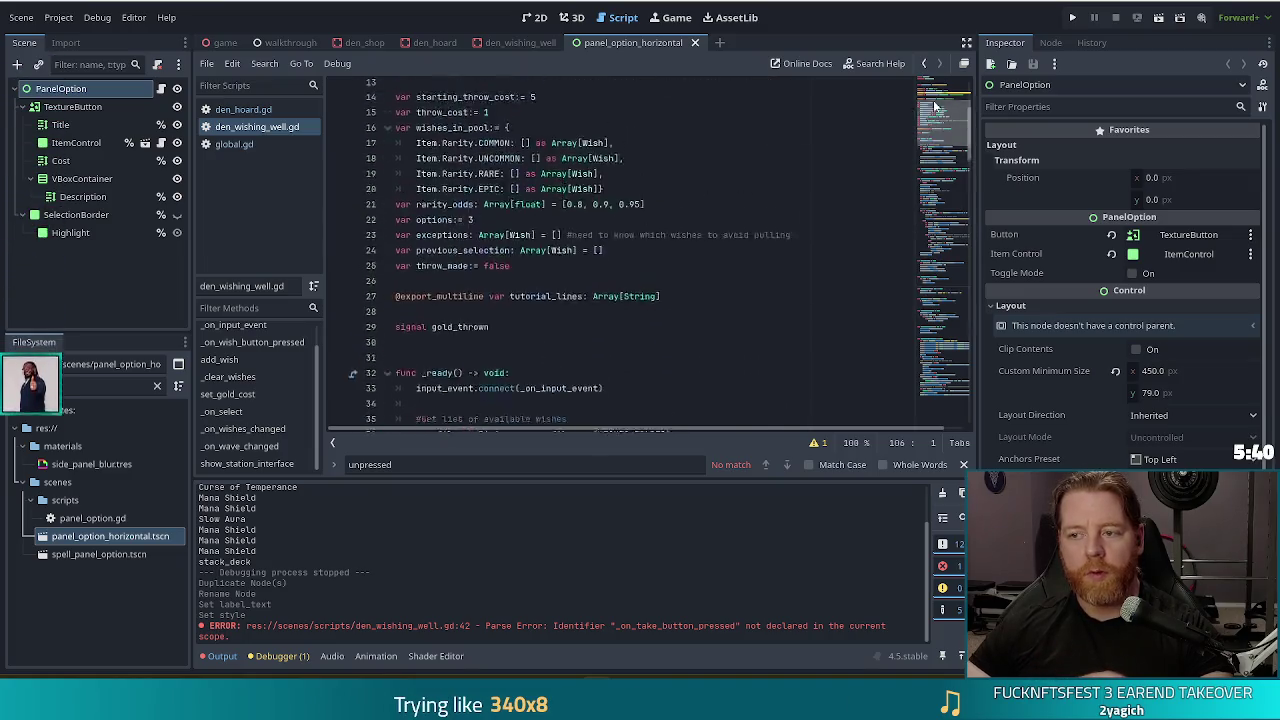
pyautogui.click(575, 238)
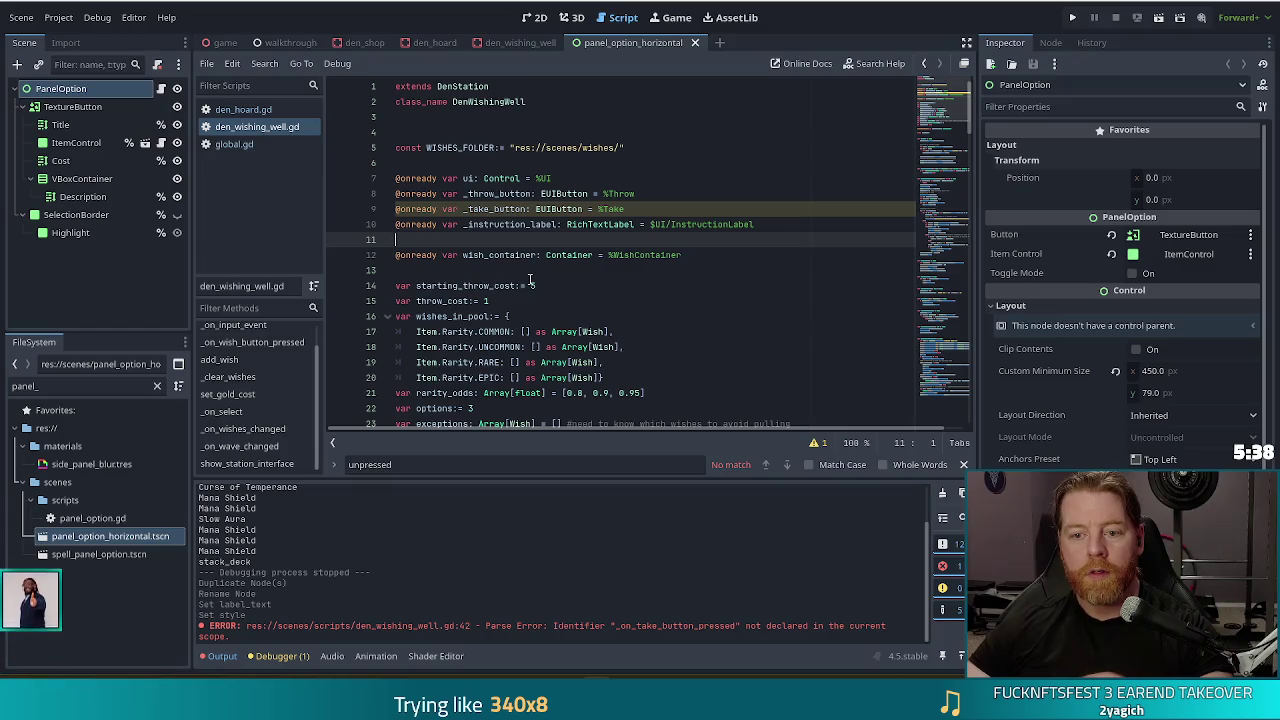
pyautogui.scroll(-2, 530, 281)
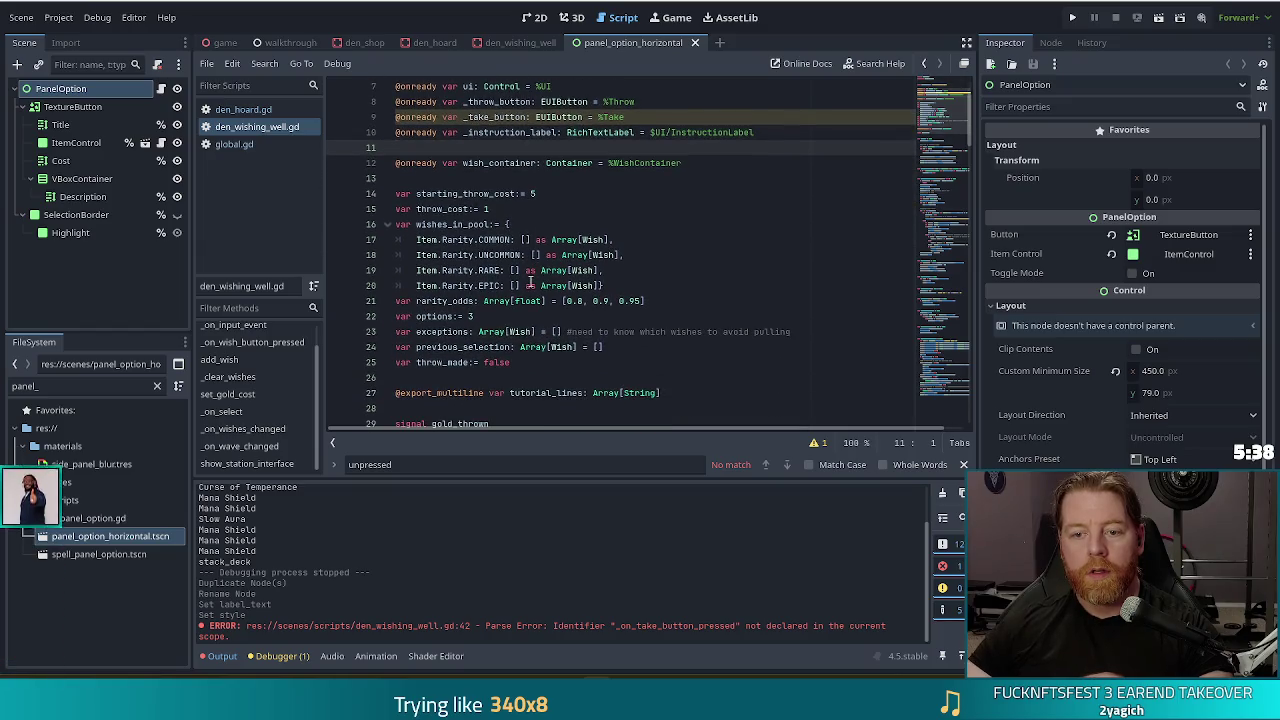
pyautogui.click(718, 162)
pyautogui.press('Return')
pyautogui.write('var selec')
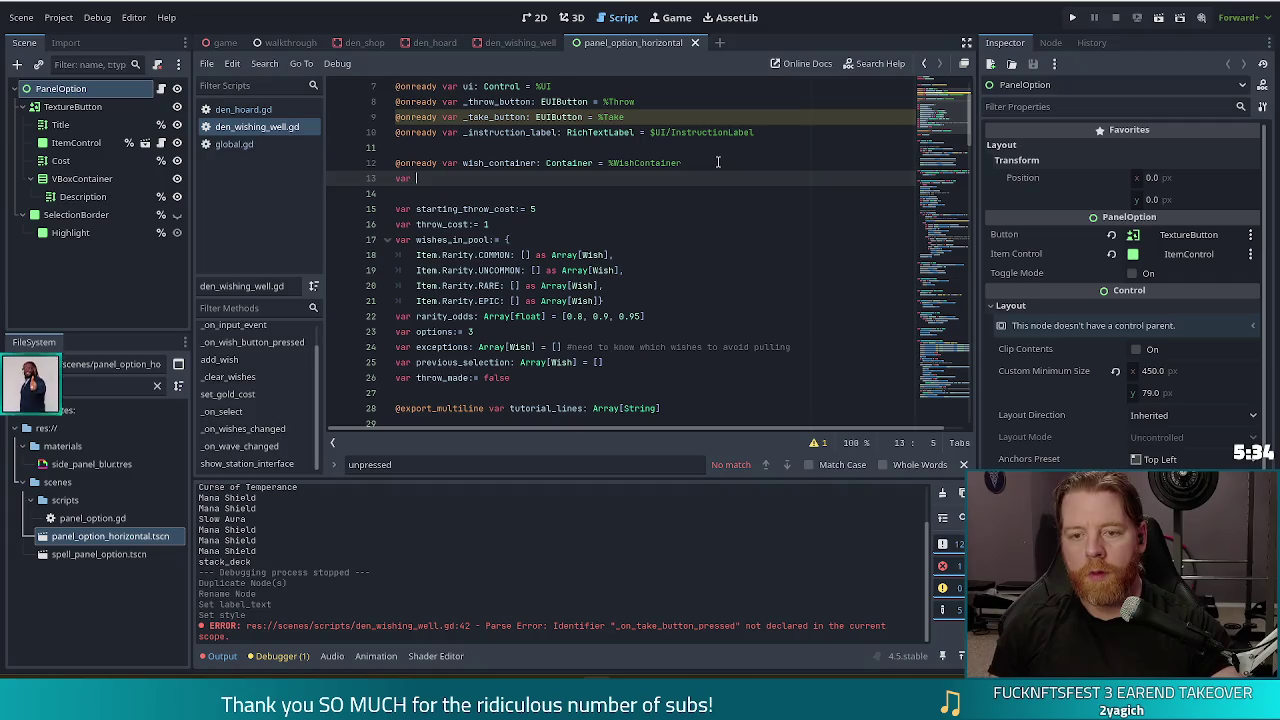
pyautogui.write('ted_panel: Pan')
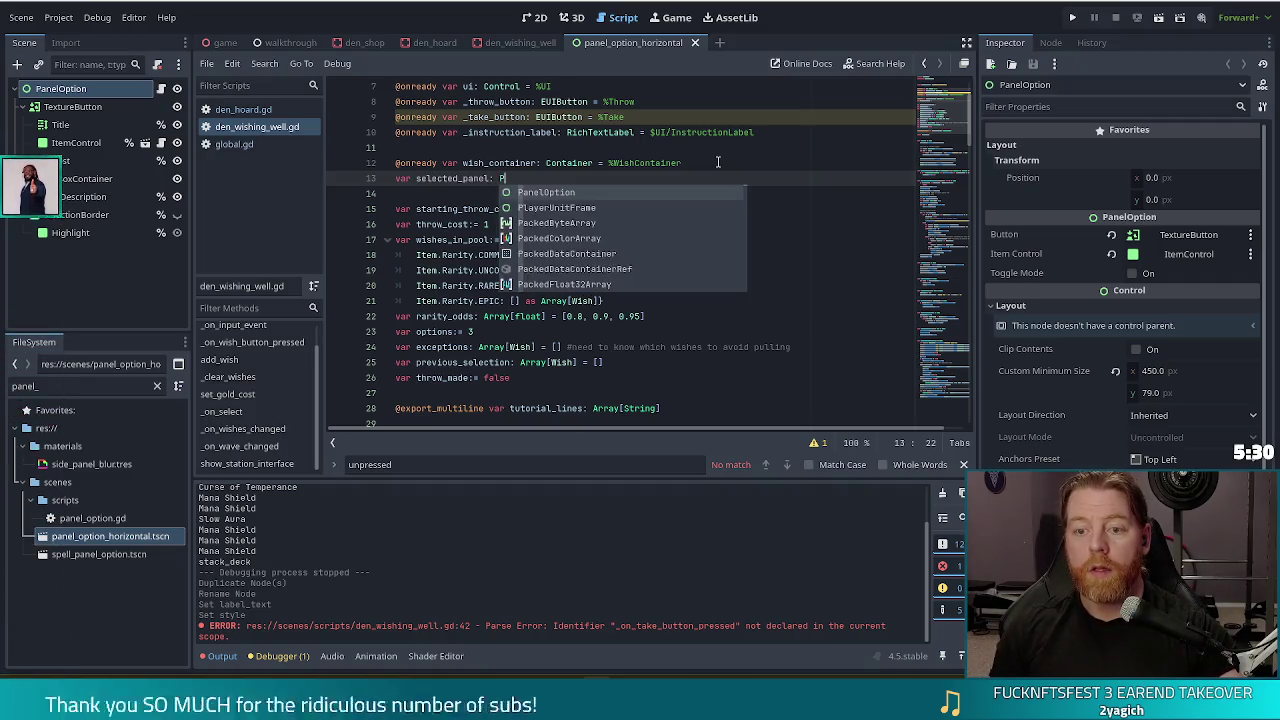
pyautogui.press('Return')
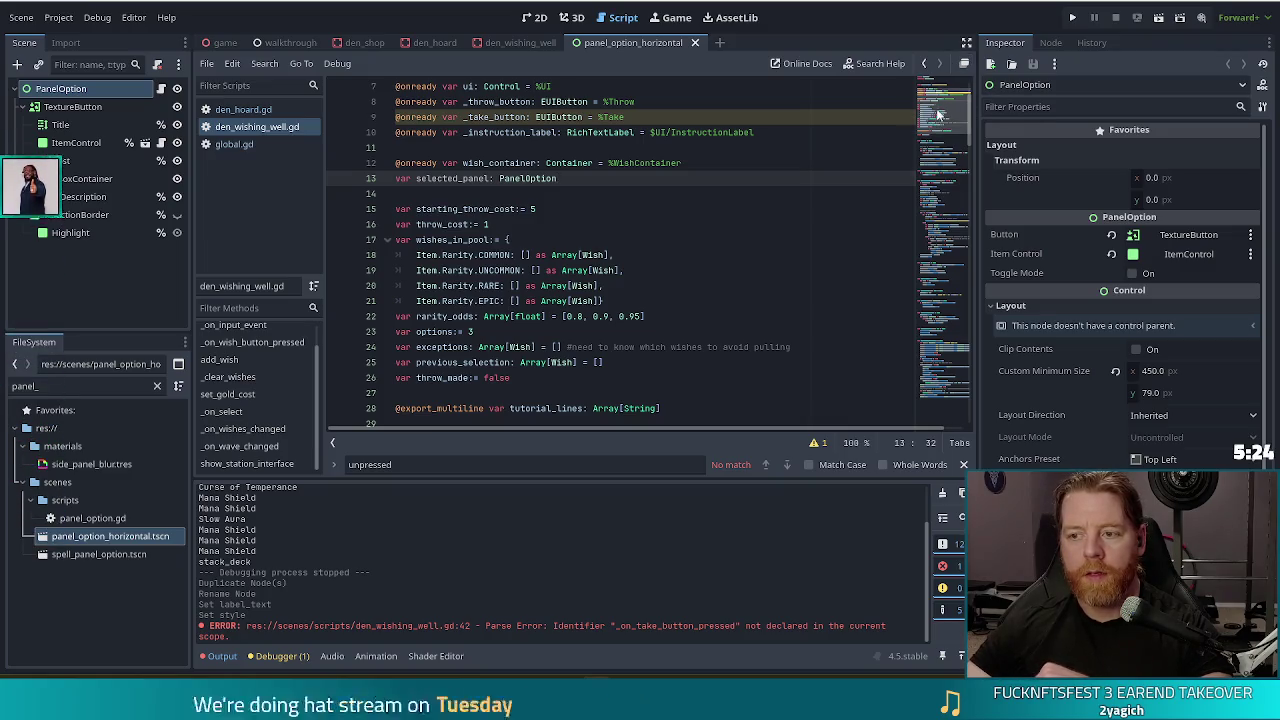
# Step: Scroll down to the Take button's connection line in _ready
pyautogui.scroll(-3, 586, 268)
pyautogui.scroll(-15, 586, 268)
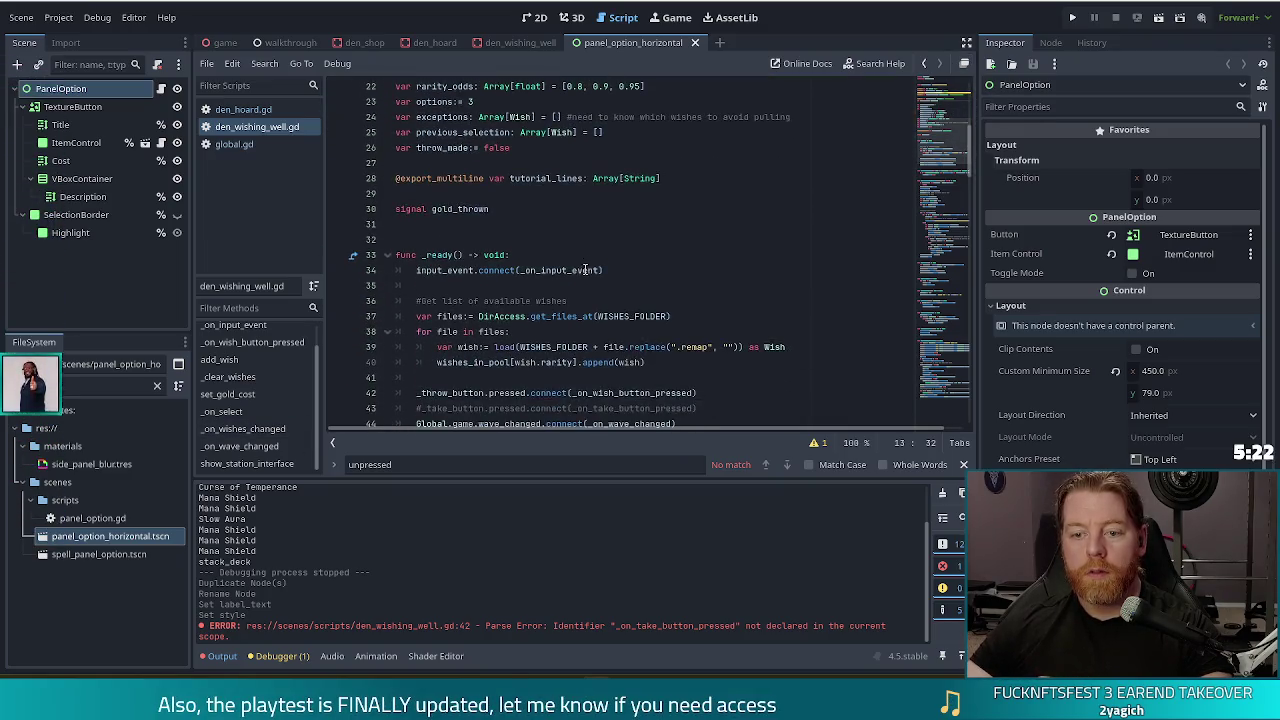
pyautogui.scroll(-12, 578, 273)
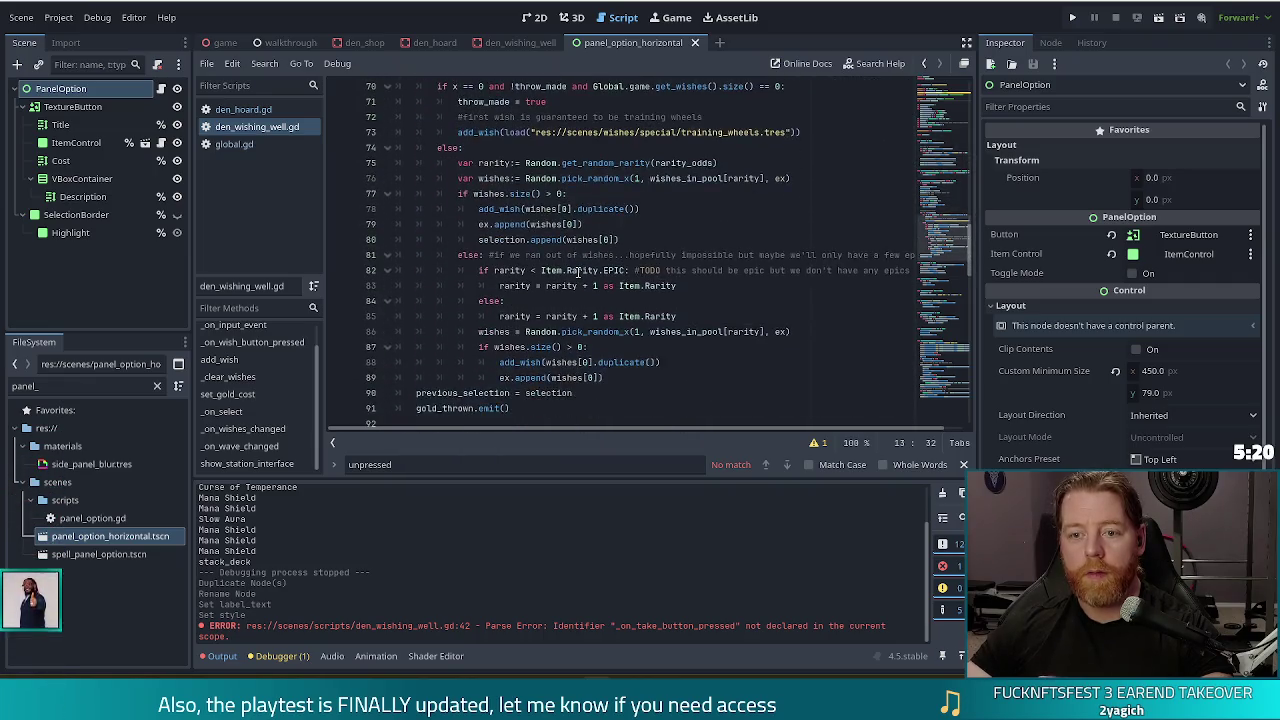
pyautogui.moveTo(957, 307); pyautogui.dragTo(953, 165)
# Step: Uncomment the _take_button.pressed connection on line 43 with Ctrl+K
pyautogui.click(427, 270)
pyautogui.hotkey('ctrl', 'k')
pyautogui.click(615, 255)
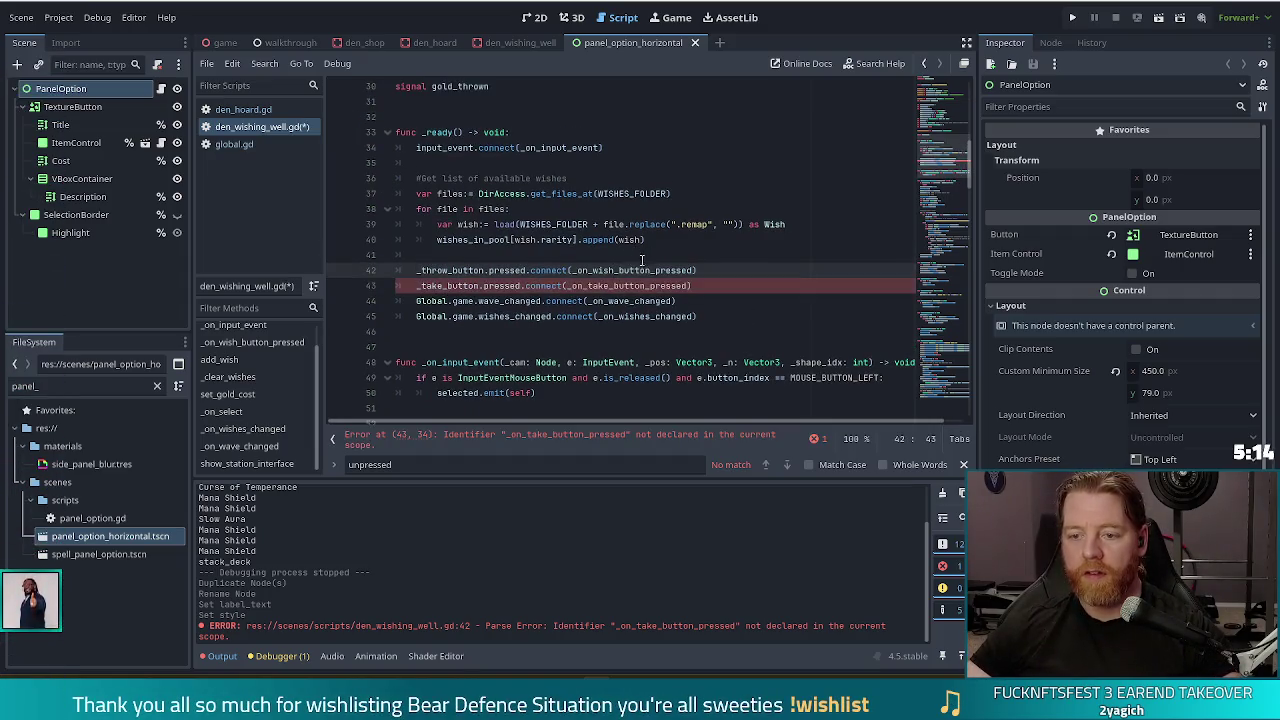
# Step: Begin a new 'func _on_take_button_presse' declaration after the gold_thrown emit call
pyautogui.keyDown('ctrl'); pyautogui.click(623, 270); pyautogui.keyUp('ctrl')
pyautogui.scroll(-8, 560, 272)
pyautogui.scroll(-4, 514, 271)
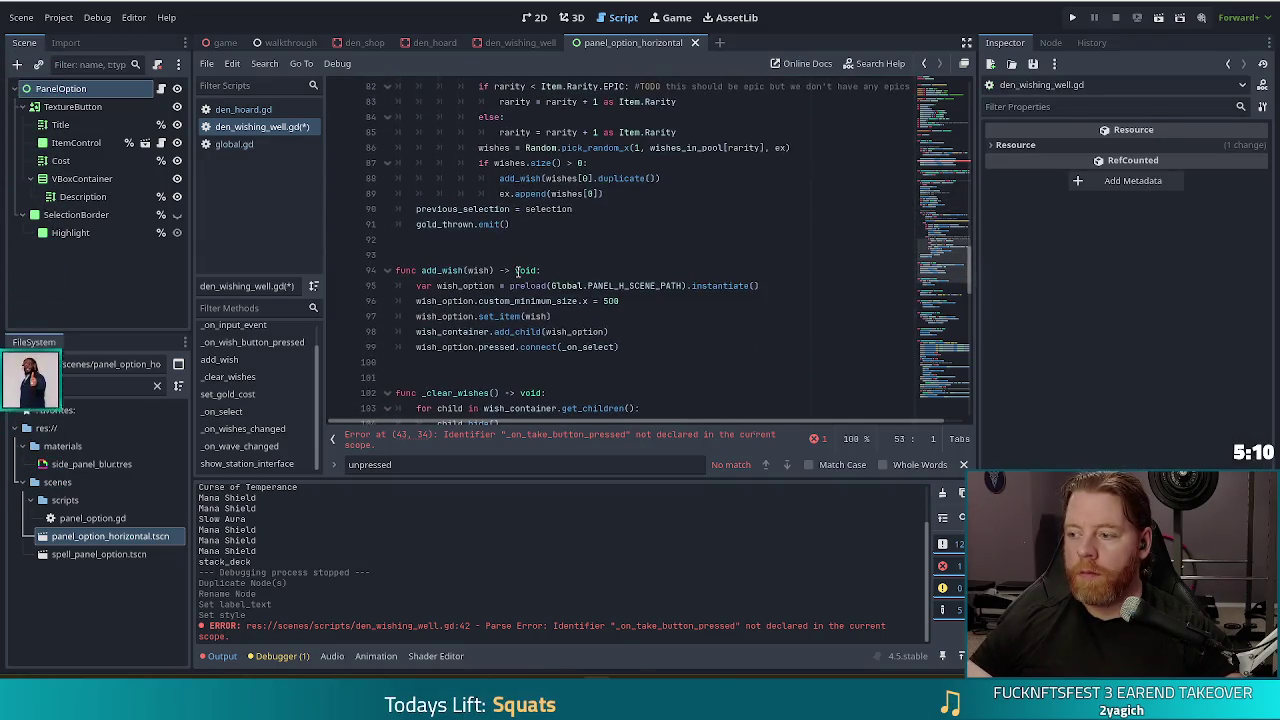
pyautogui.click(553, 226)
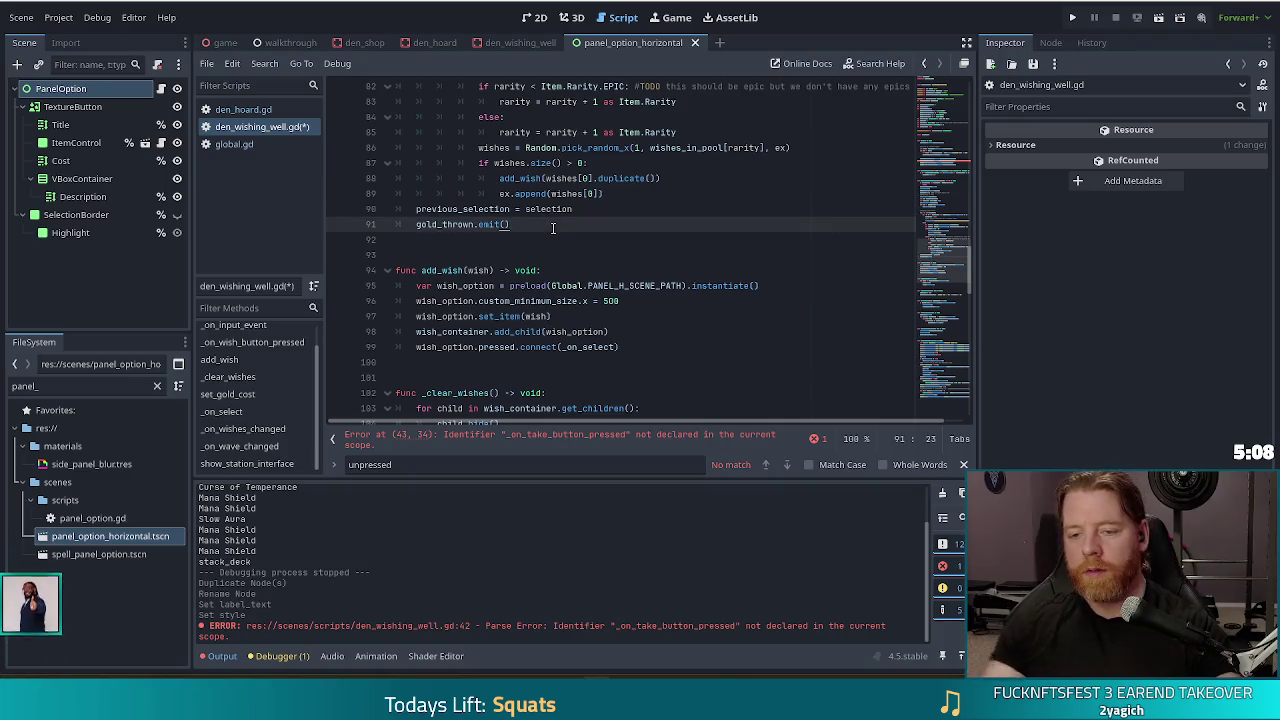
pyautogui.press('Return')
pyautogui.press('Return')
pyautogui.press('Return')
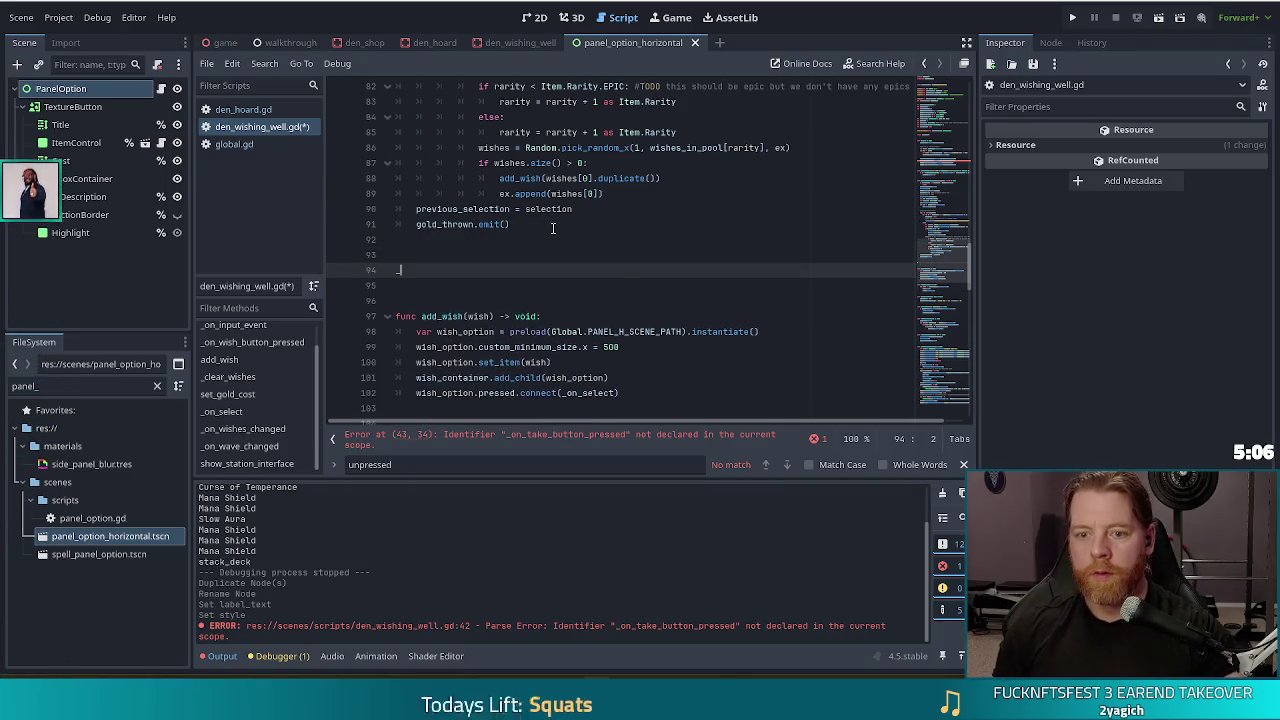
pyautogui.press('BackSpace')
pyautogui.write('func _on')
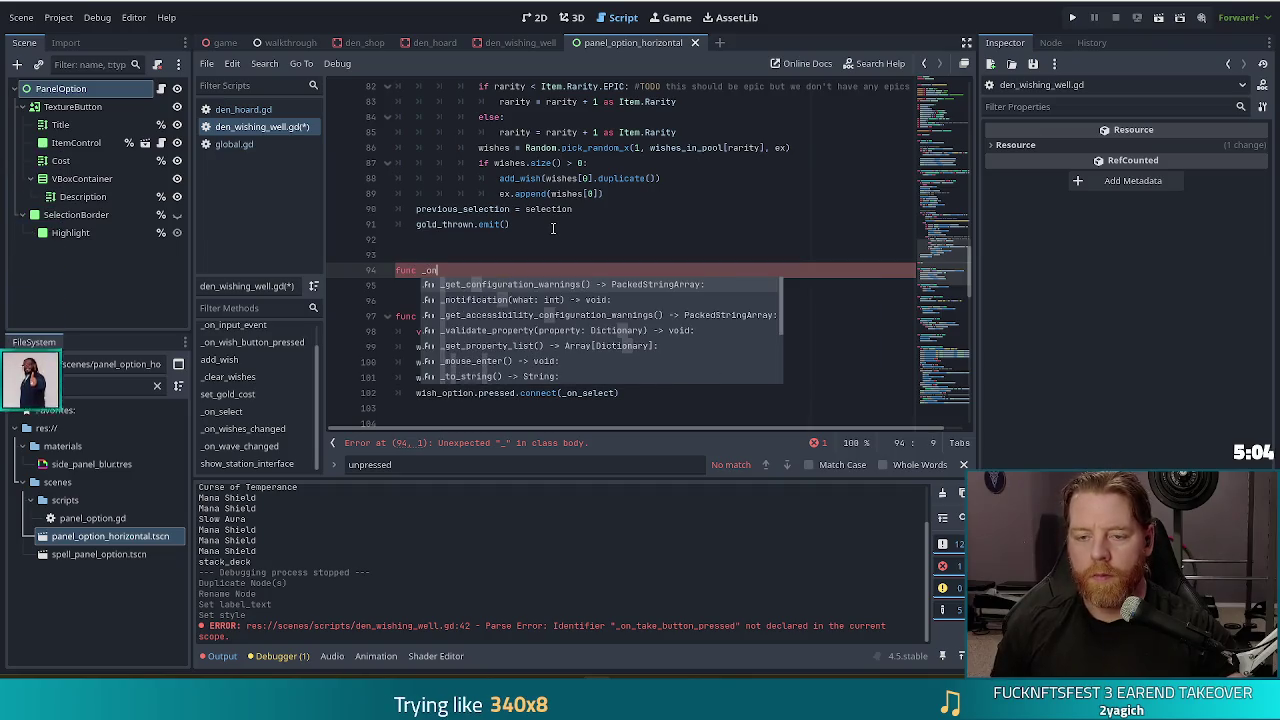
pyautogui.write('_take')
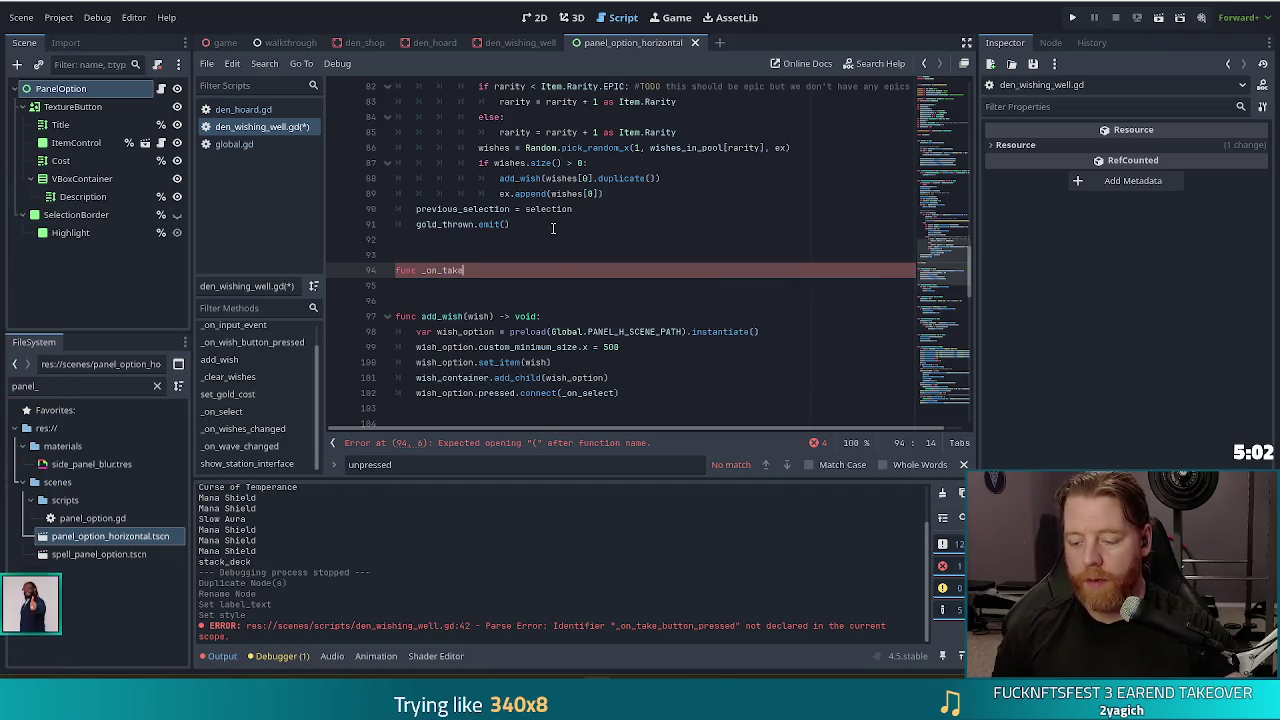
pyautogui.write('_button_')
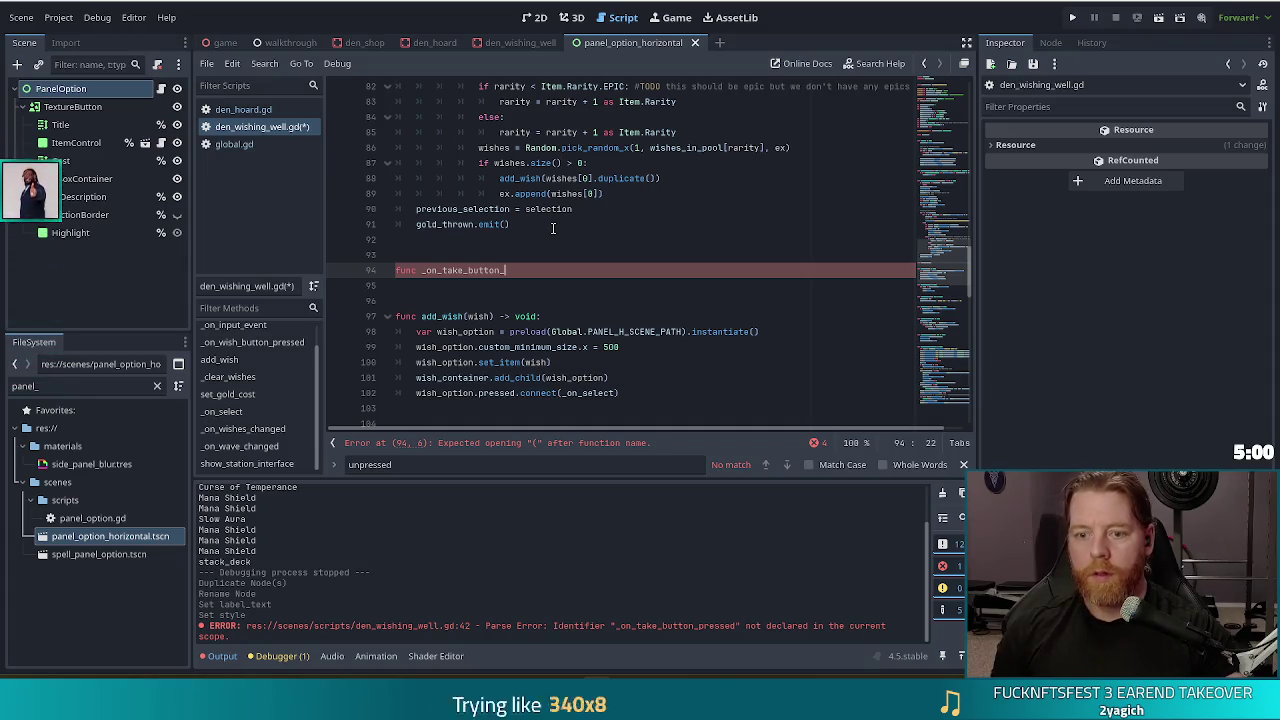
pyautogui.write('pressed')
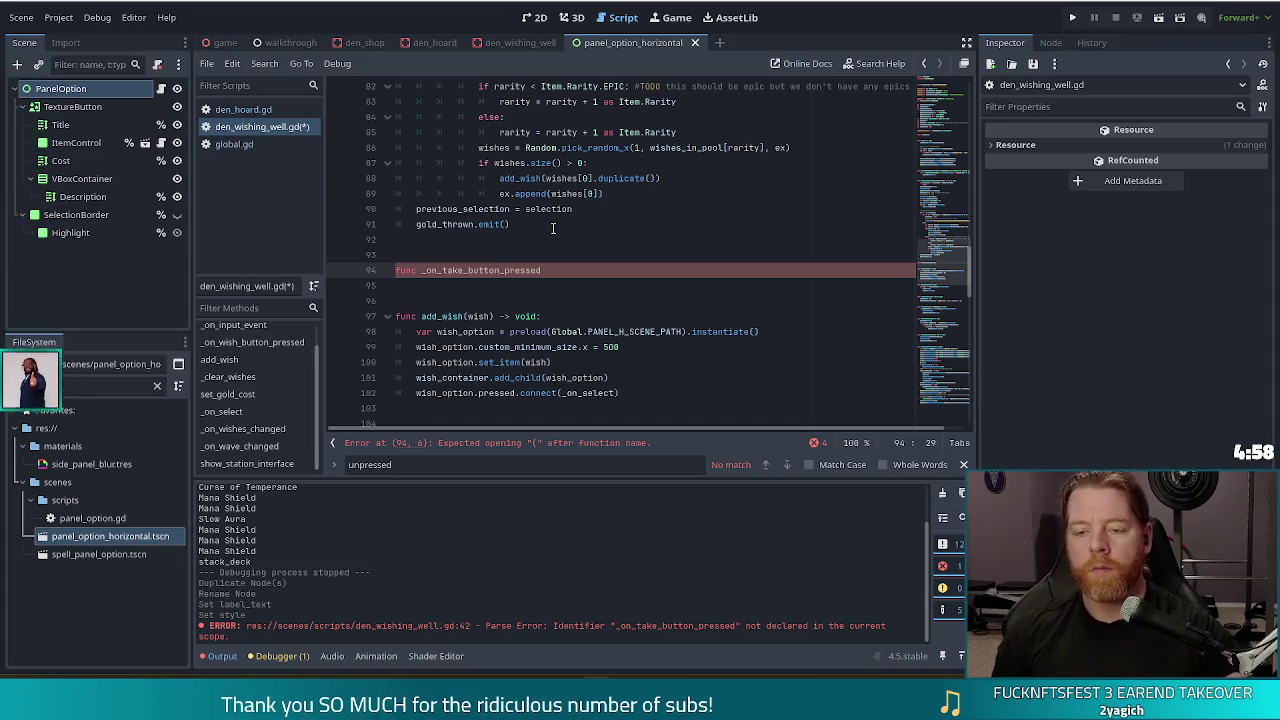
pyautogui.scroll(10, 552, 228)
# Step: Review _on_wish_button_pressed, then open panel_option.gd from the FileSystem dock
pyautogui.scroll(1, 598, 247)
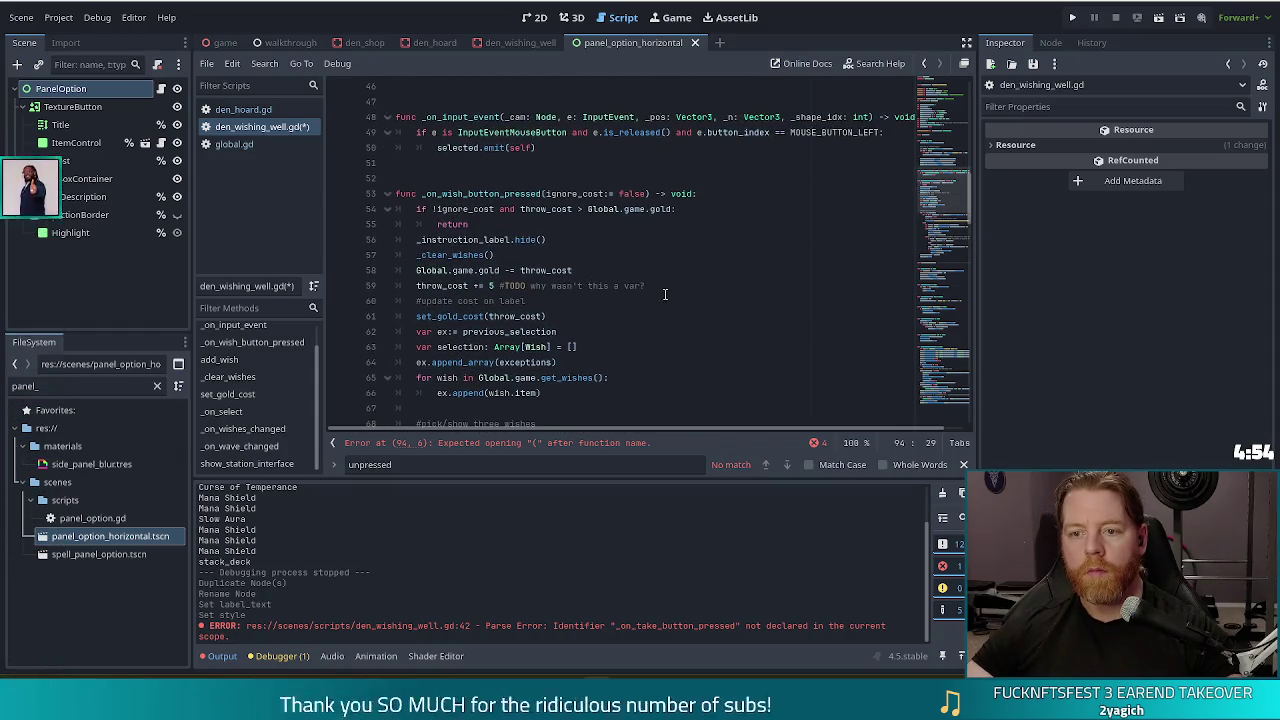
pyautogui.scroll(-4, 600, 286)
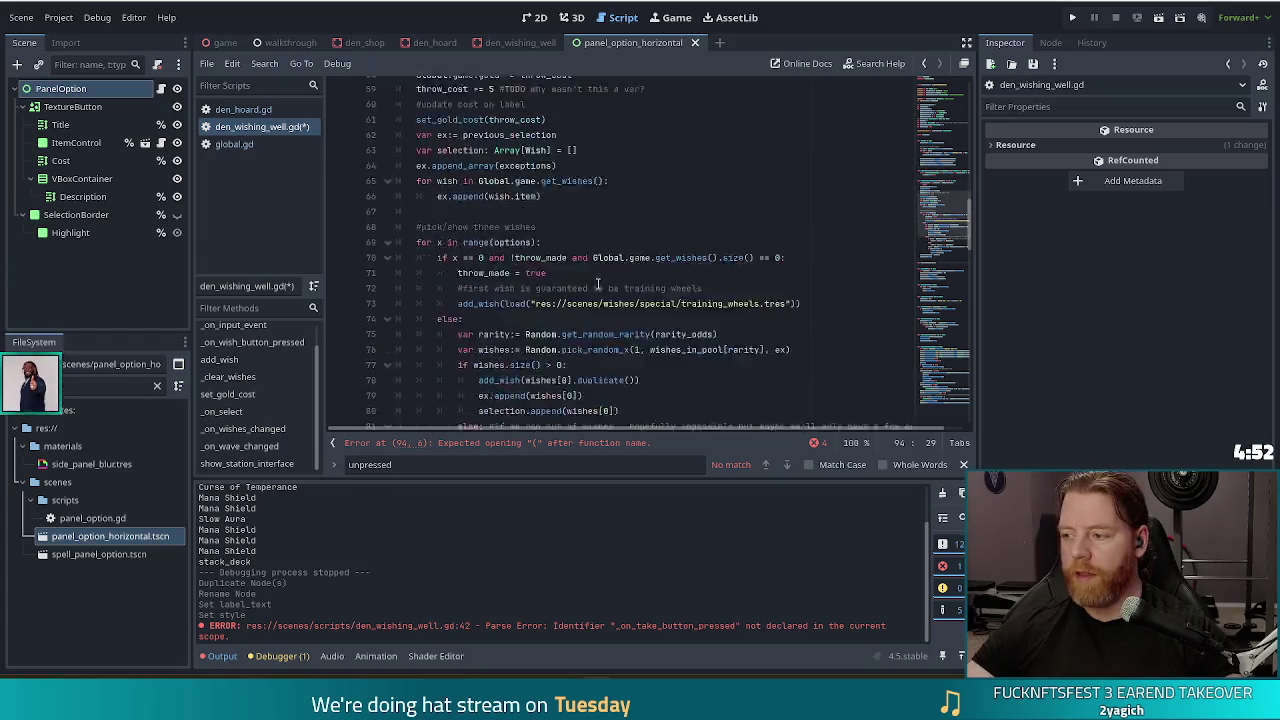
pyautogui.scroll(-3, 598, 285)
pyautogui.scroll(6, 602, 280)
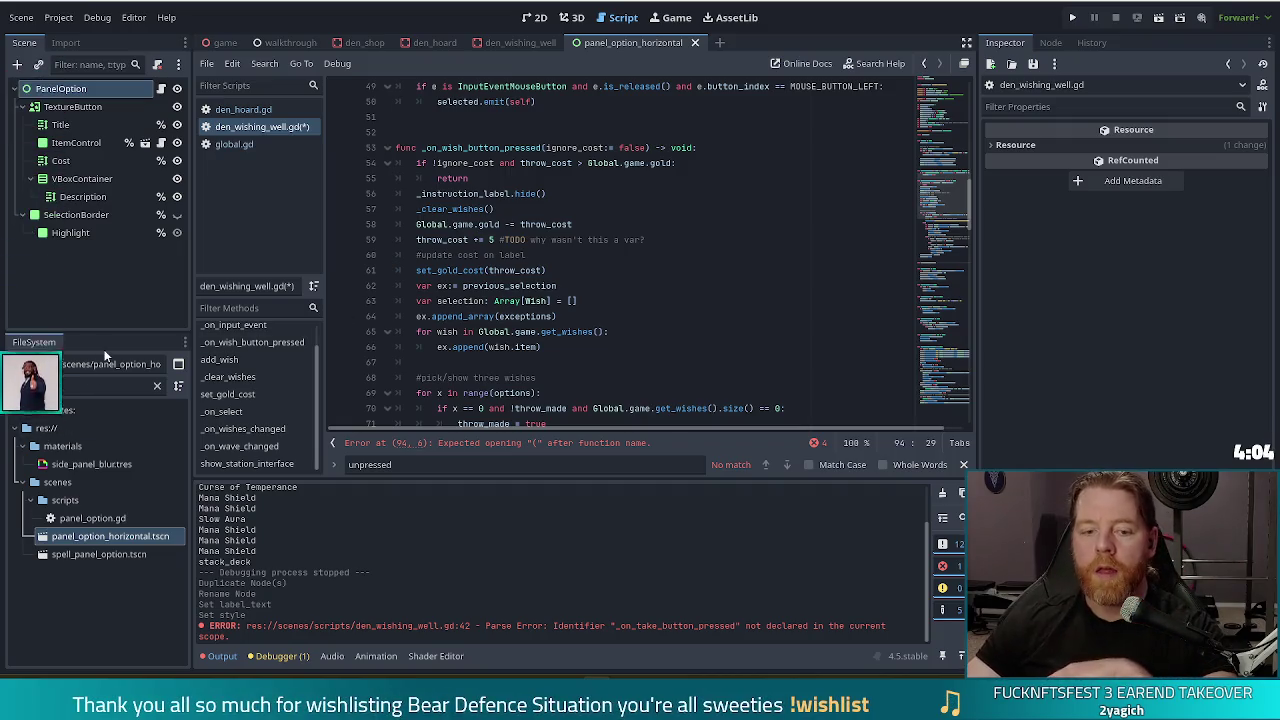
pyautogui.doubleClick(88, 518)
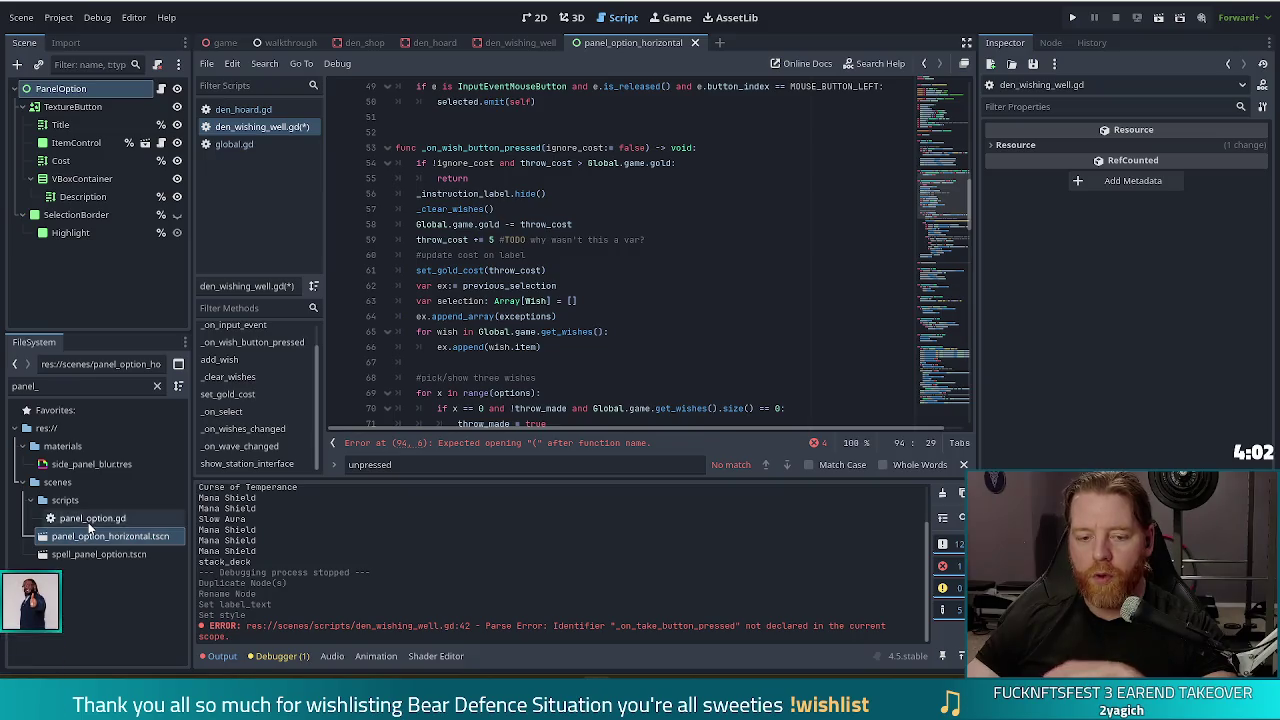
pyautogui.scroll(-2, 656, 323)
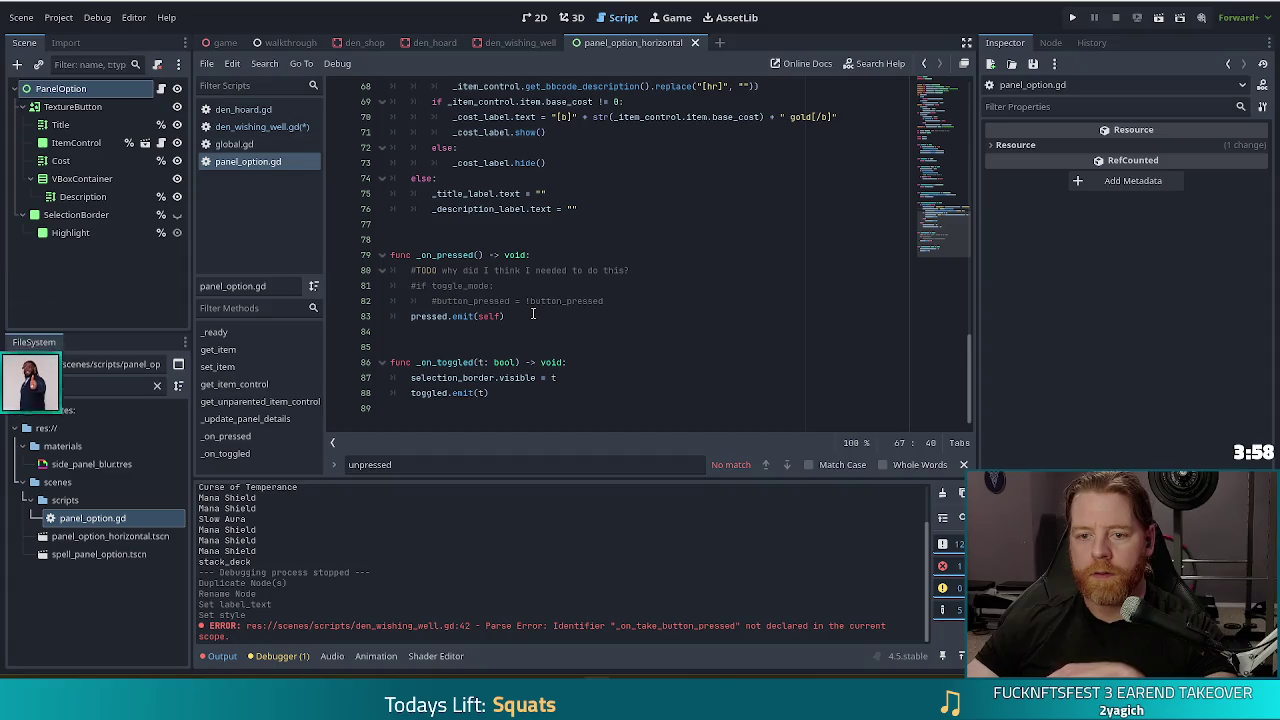
# Step: Read panel_option.gd's toggle_mode and pressed handling, then return to den_wishing_well.gd at line 94
pyautogui.hotkey('ctrl', 'Home')
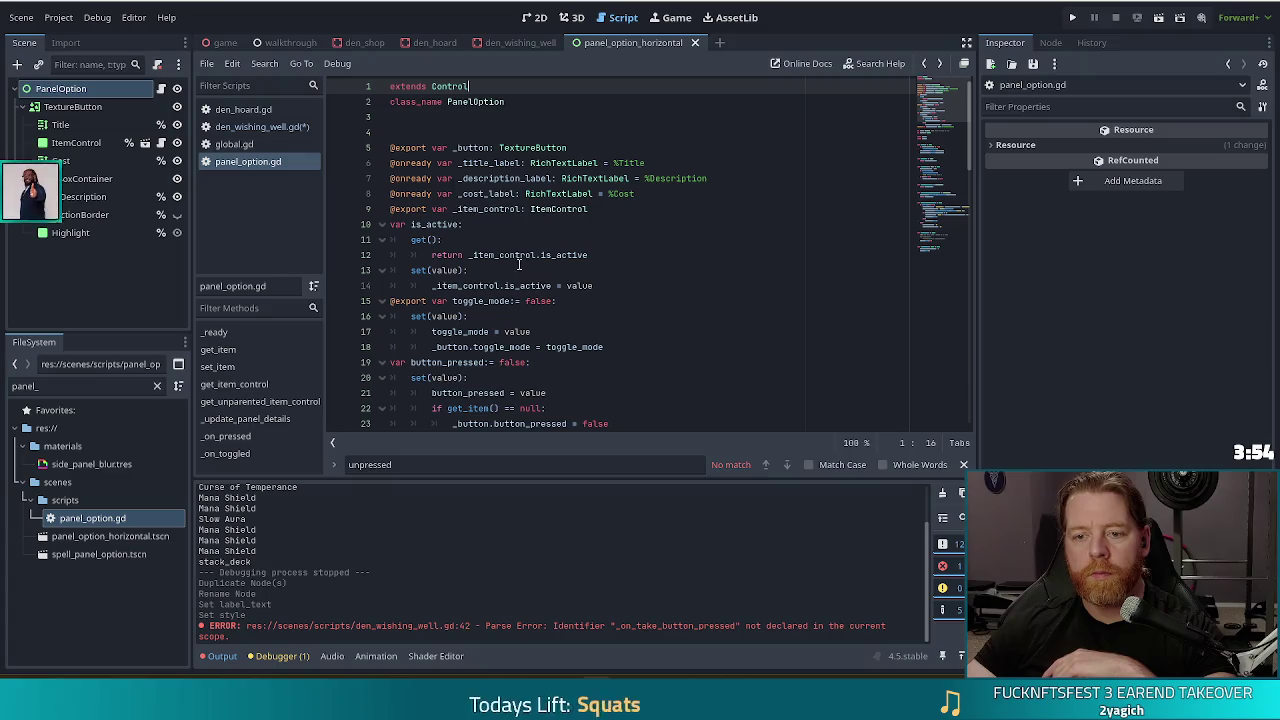
pyautogui.click(60, 384)
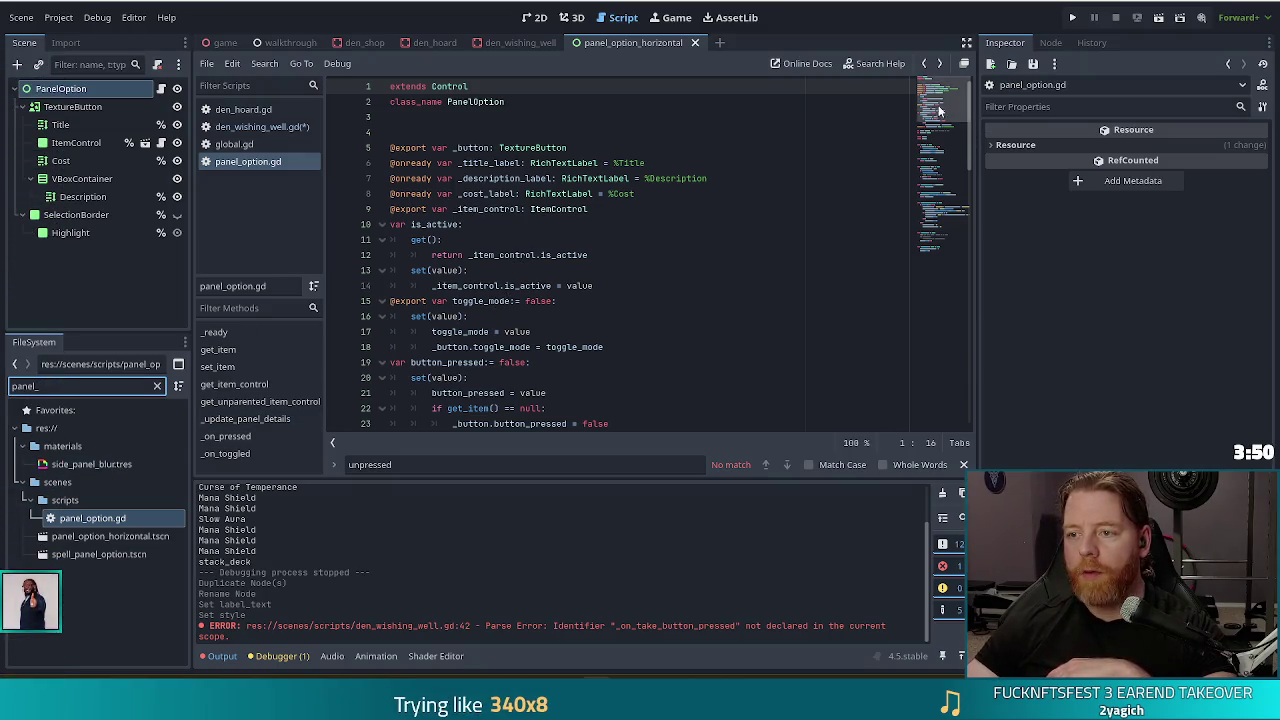
pyautogui.scroll(-20, 640, 240)
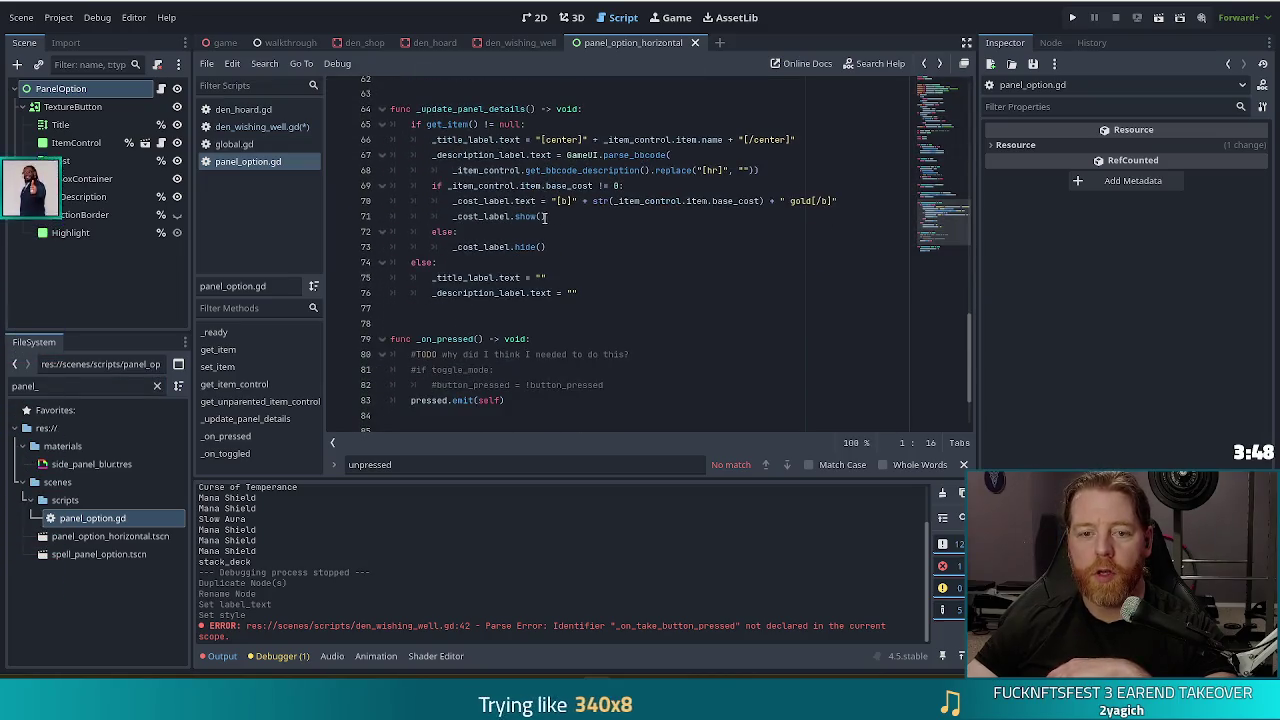
pyautogui.click(255, 126)
pyautogui.scroll(-10, 560, 230)
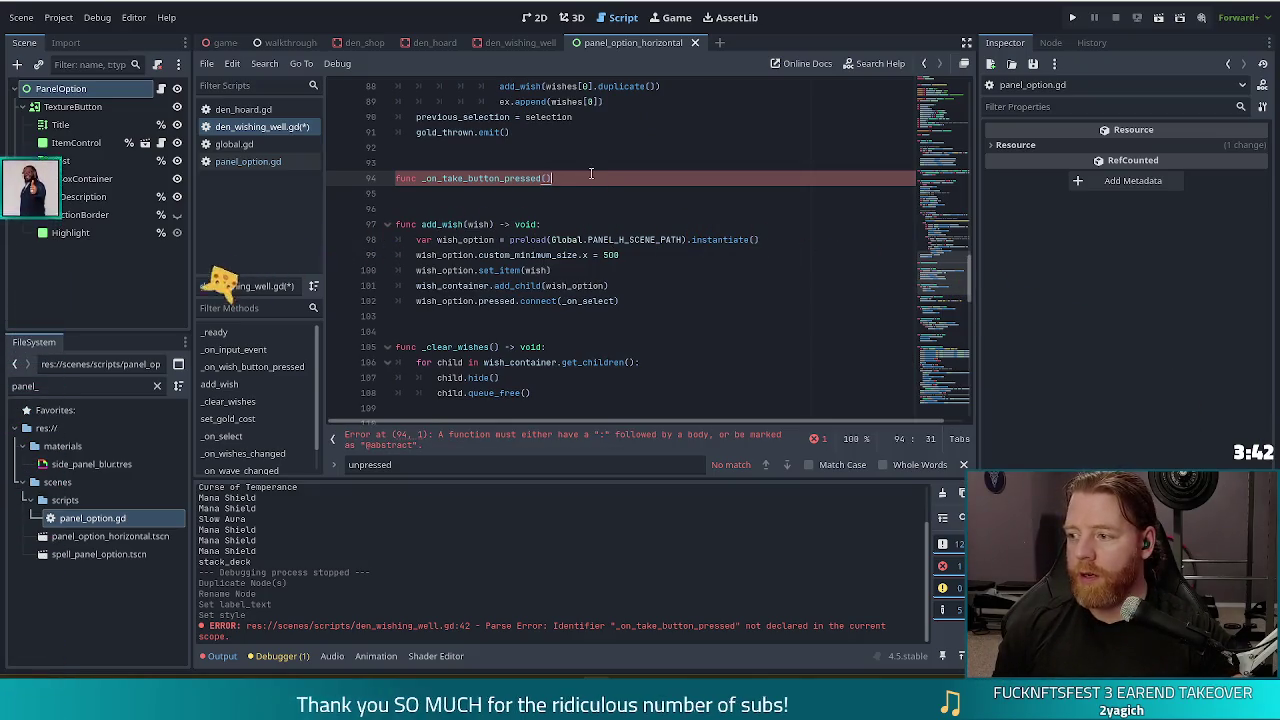
# Step: Finish line 94 as func _on_take_button_pressed() -> void: and start its indented body
pyautogui.scroll(10, 585, 185)
pyautogui.scroll(3, 580, 205)
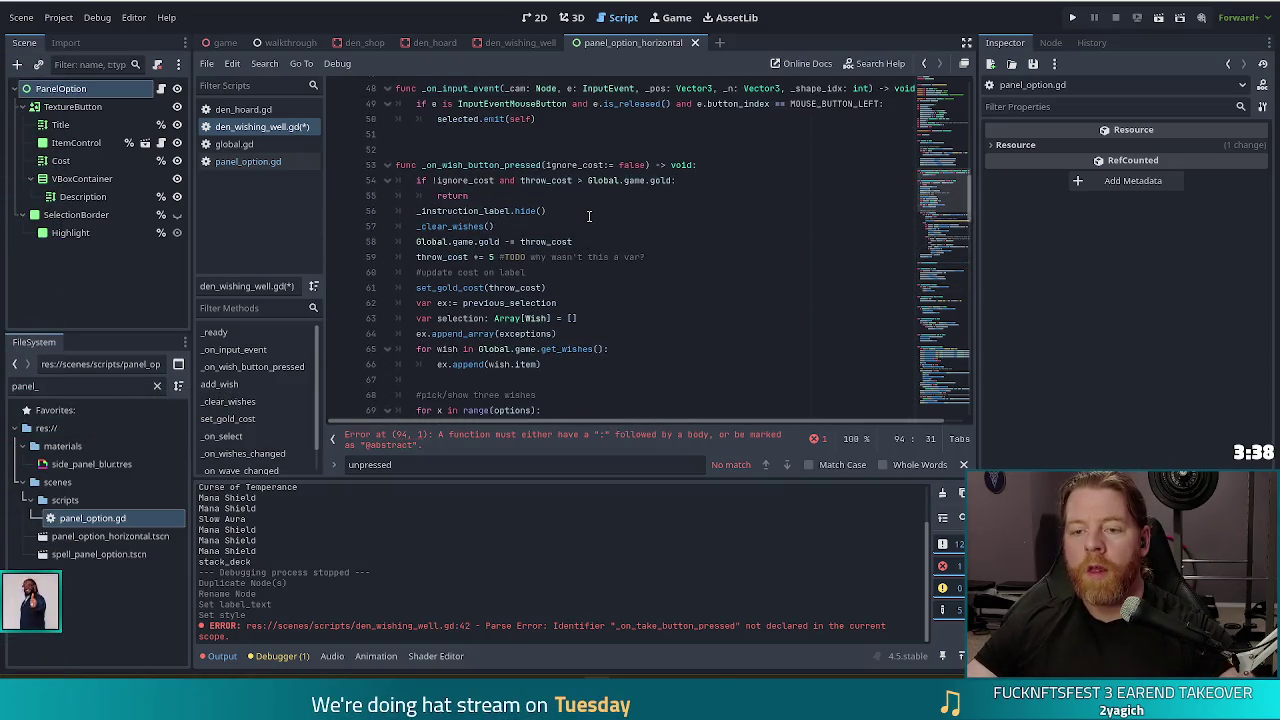
pyautogui.scroll(-13, 596, 183)
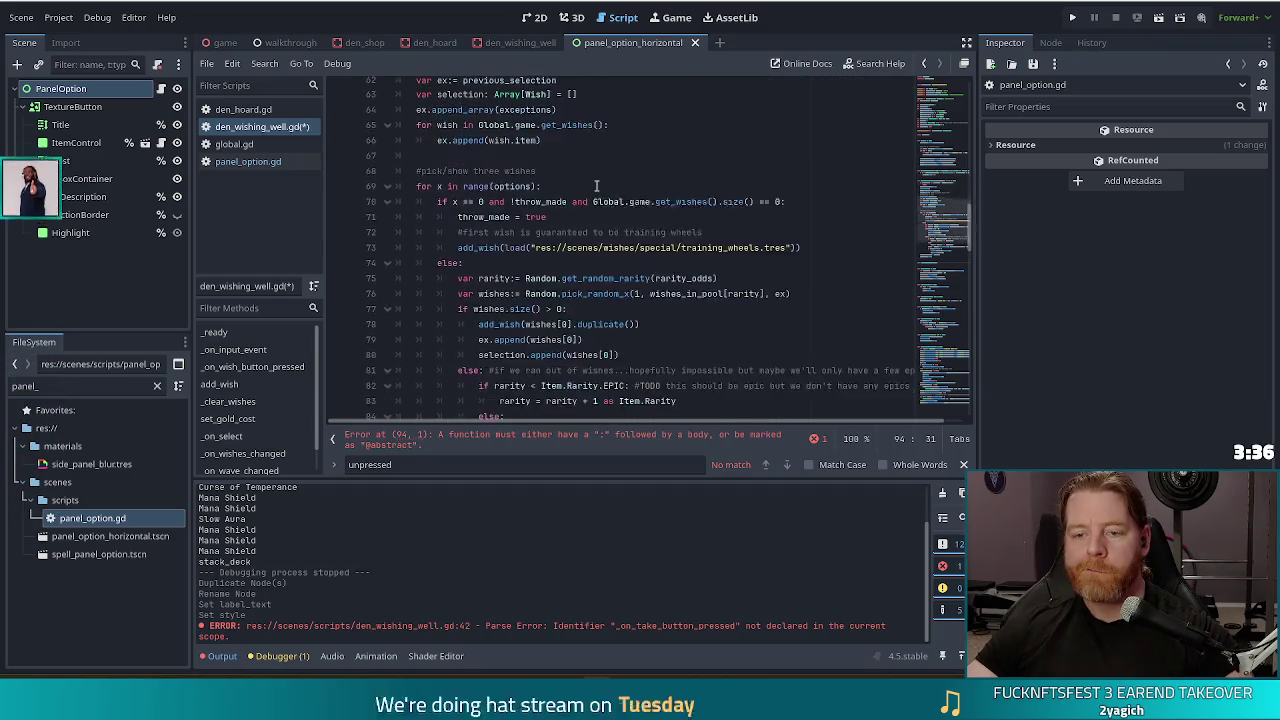
pyautogui.write('->')
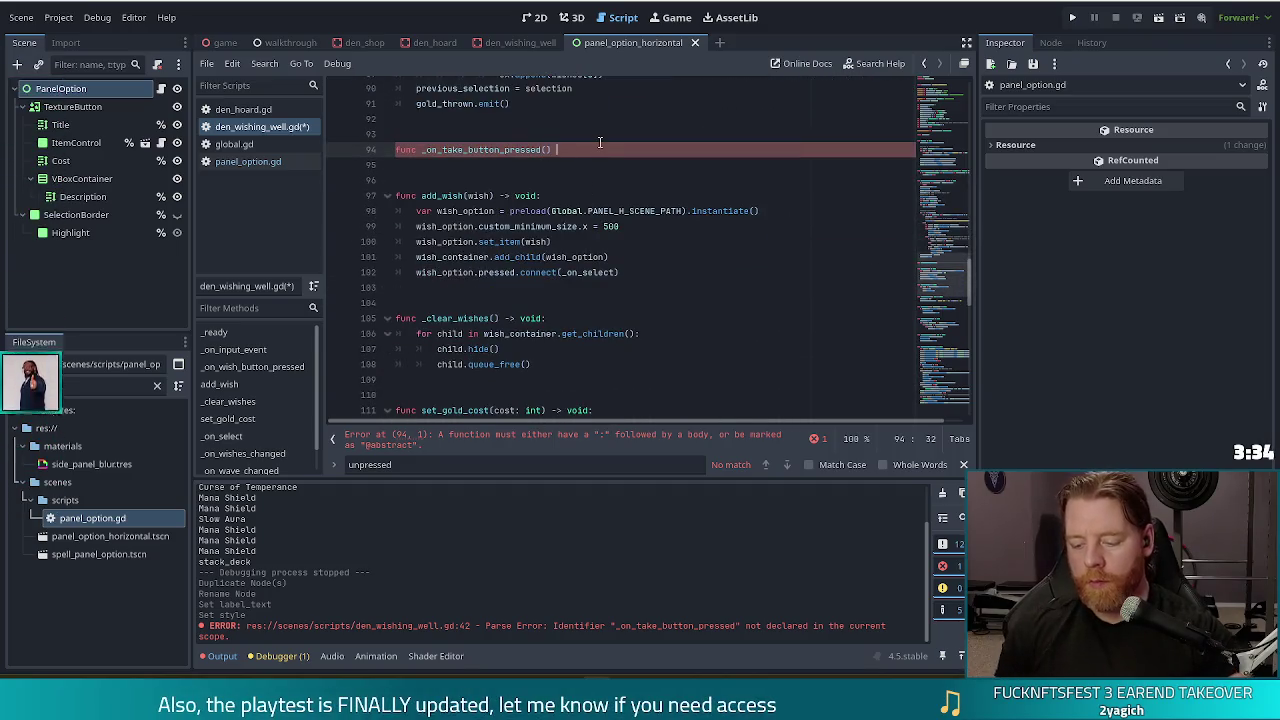
pyautogui.write(' void:')
pyautogui.press('Return')
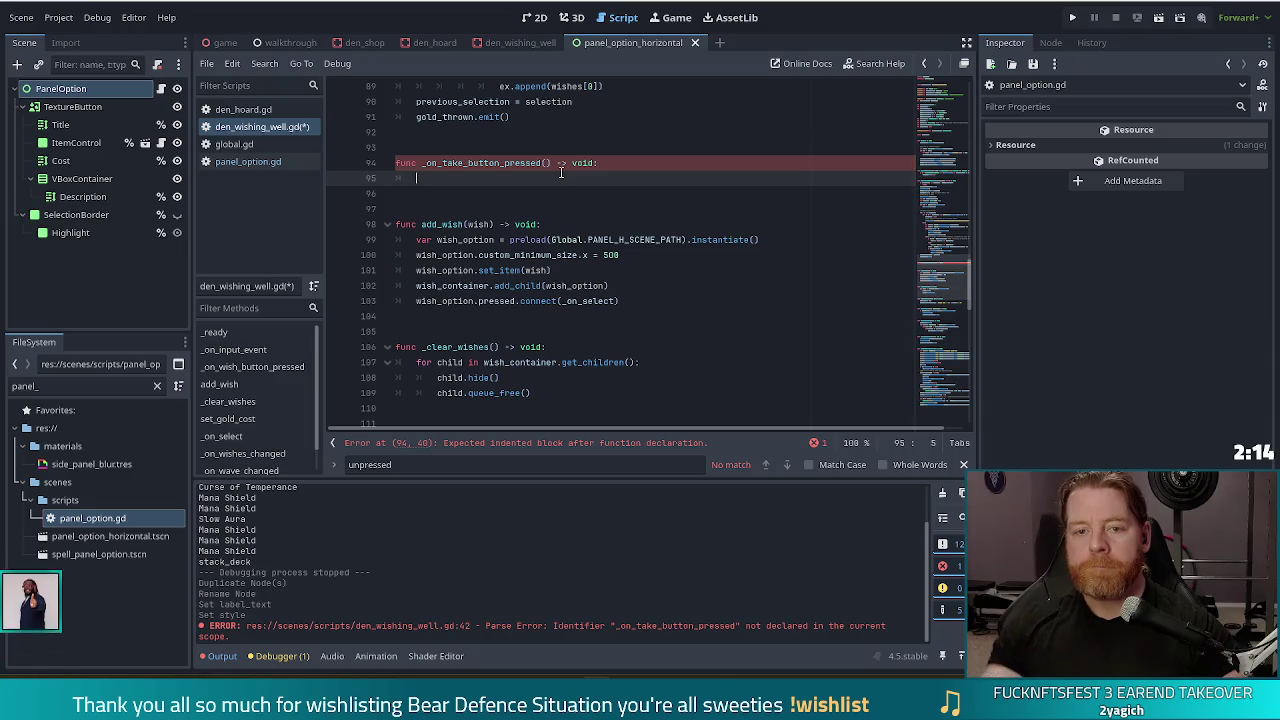
# Step: Browse the script's set_gold_cost and _on_select functions
pyautogui.scroll(10, 600, 228)
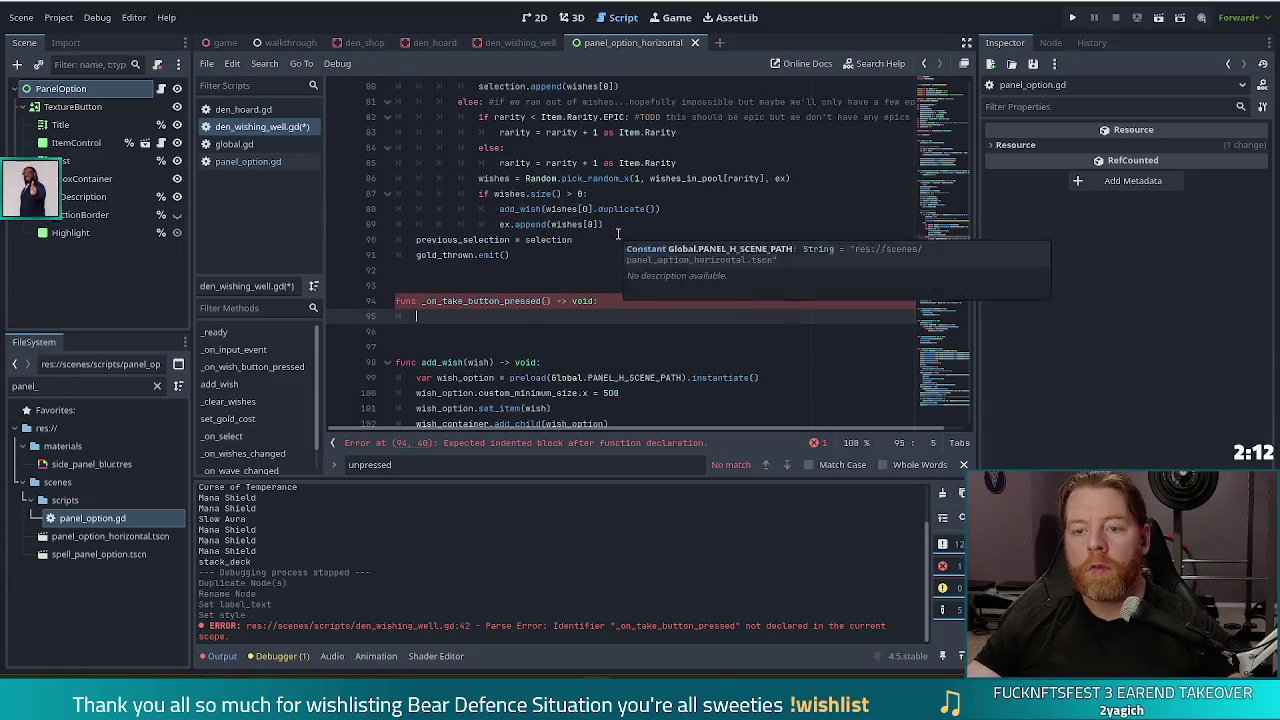
pyautogui.scroll(-14, 626, 230)
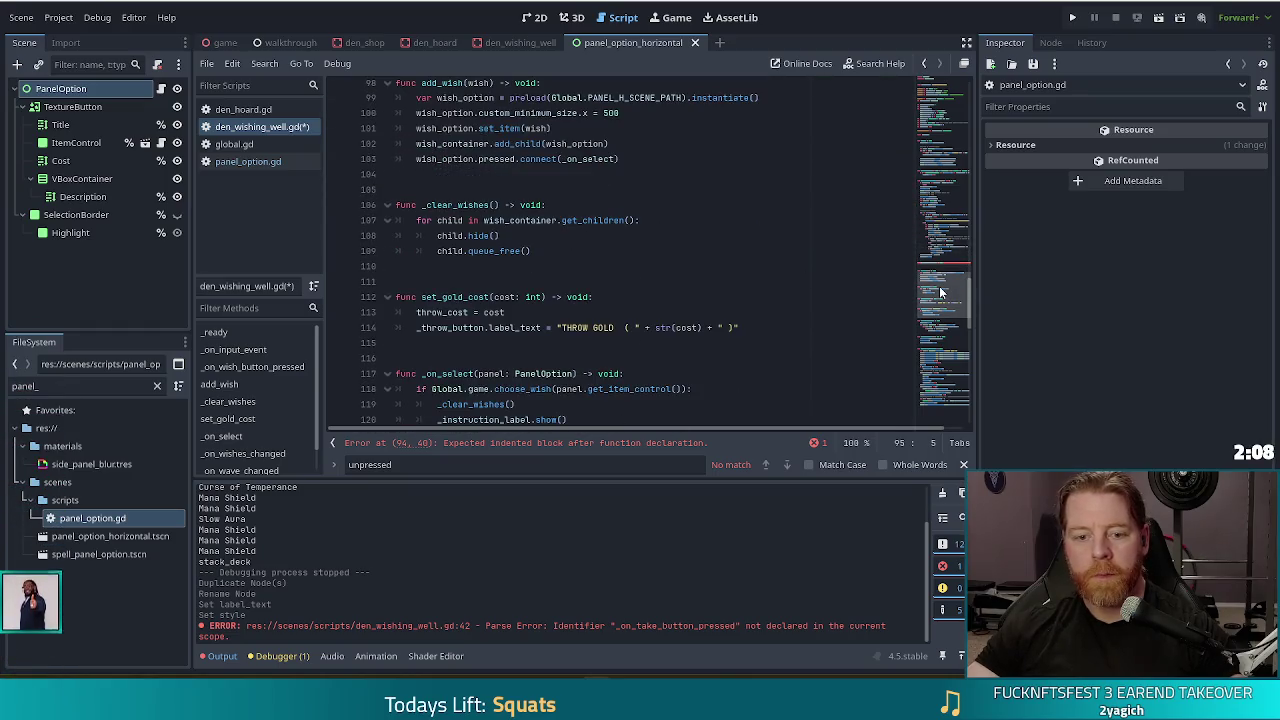
pyautogui.click(264, 417)
pyautogui.scroll(-1, 264, 417)
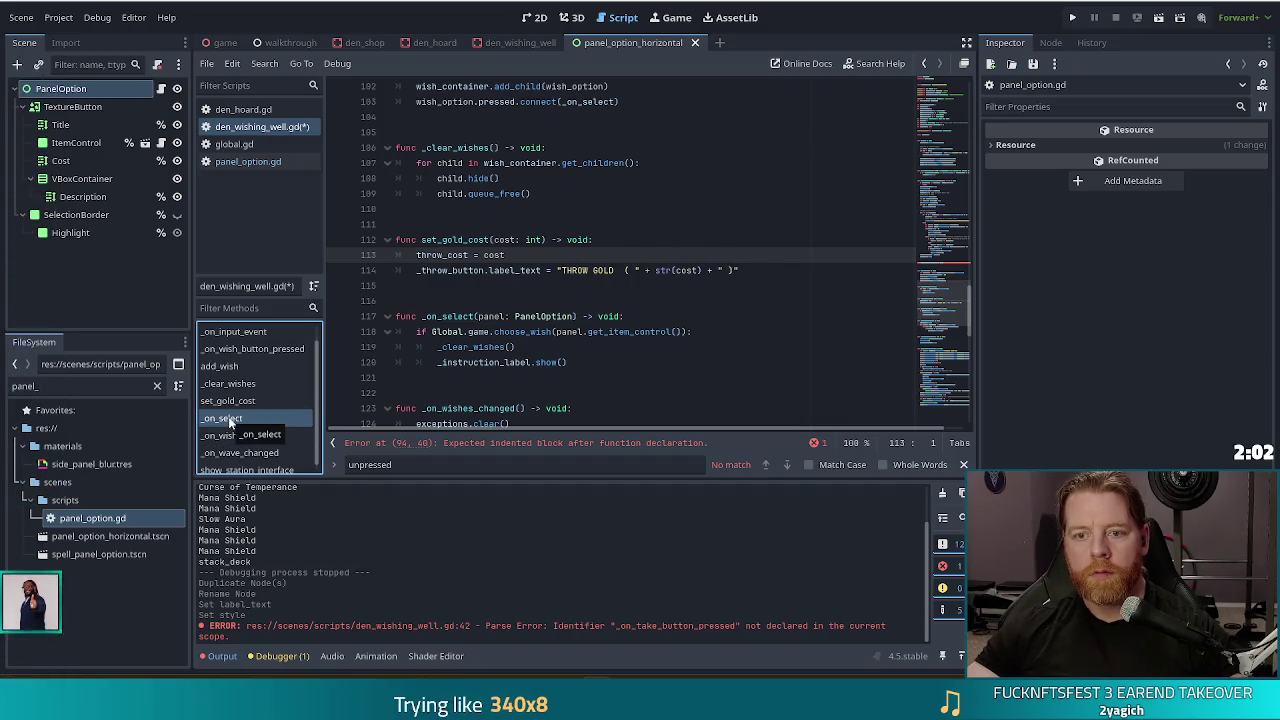
pyautogui.scroll(-2, 507, 313)
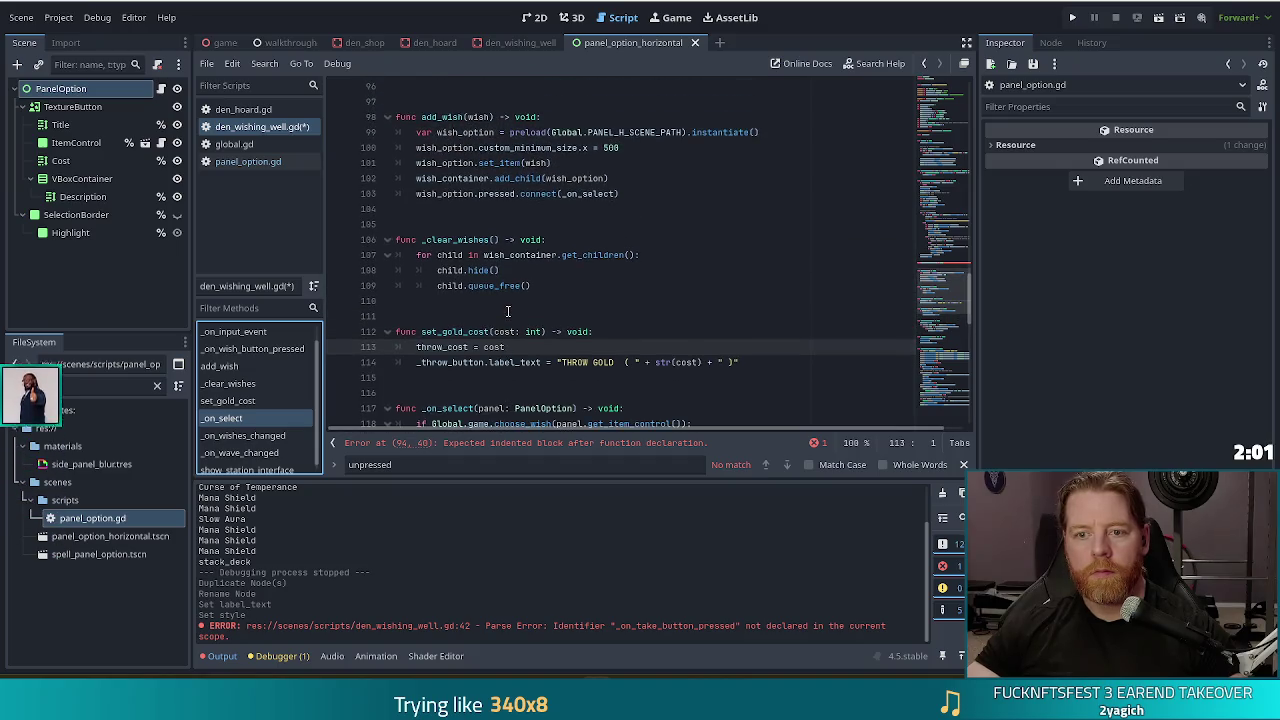
pyautogui.click(250, 418)
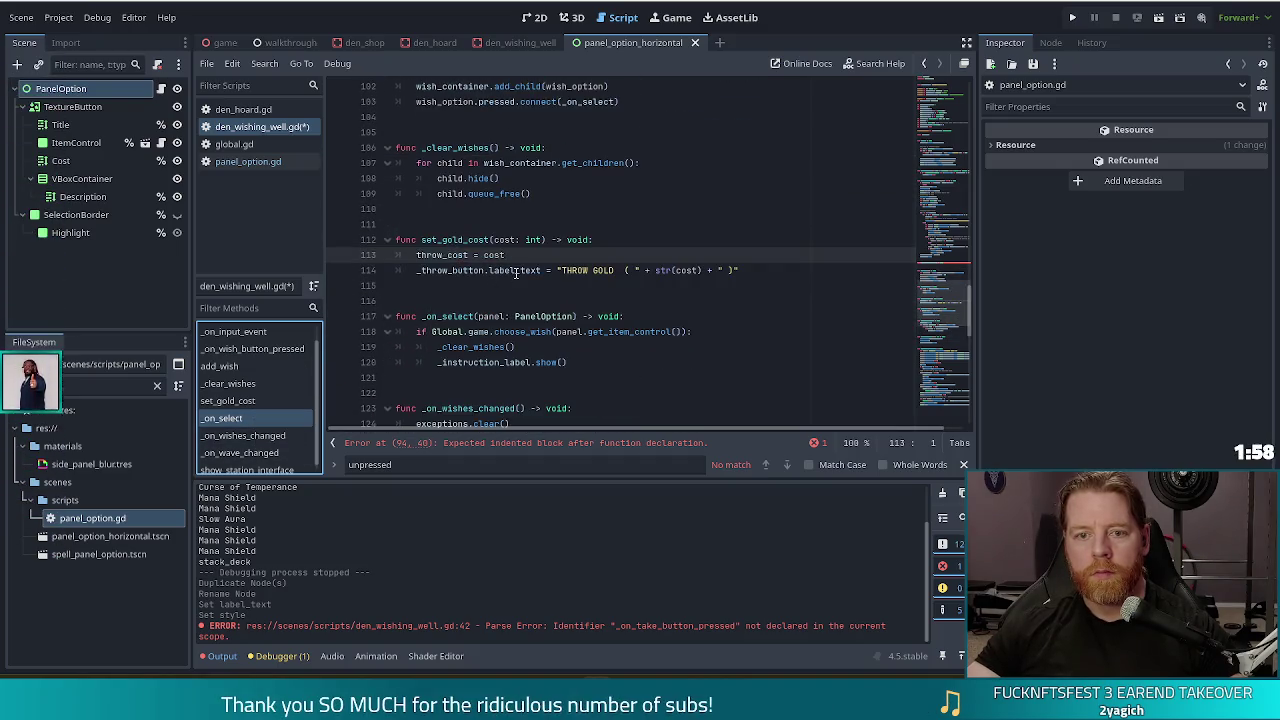
pyautogui.scroll(2, 516, 272)
pyautogui.scroll(7, 516, 272)
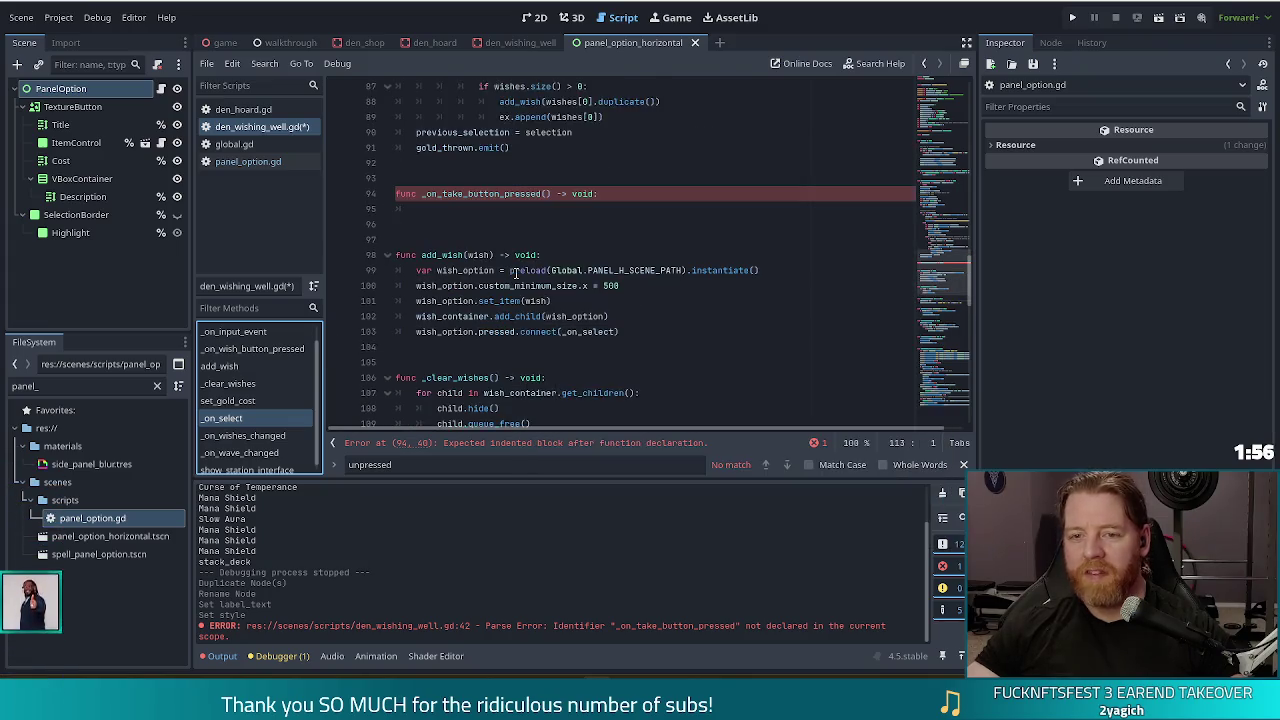
# Step: Check the wishes_in_pool line, then save with the caret in _on_take_button_pressed's empty body
pyautogui.click(549, 217)
pyautogui.scroll(13, 588, 247)
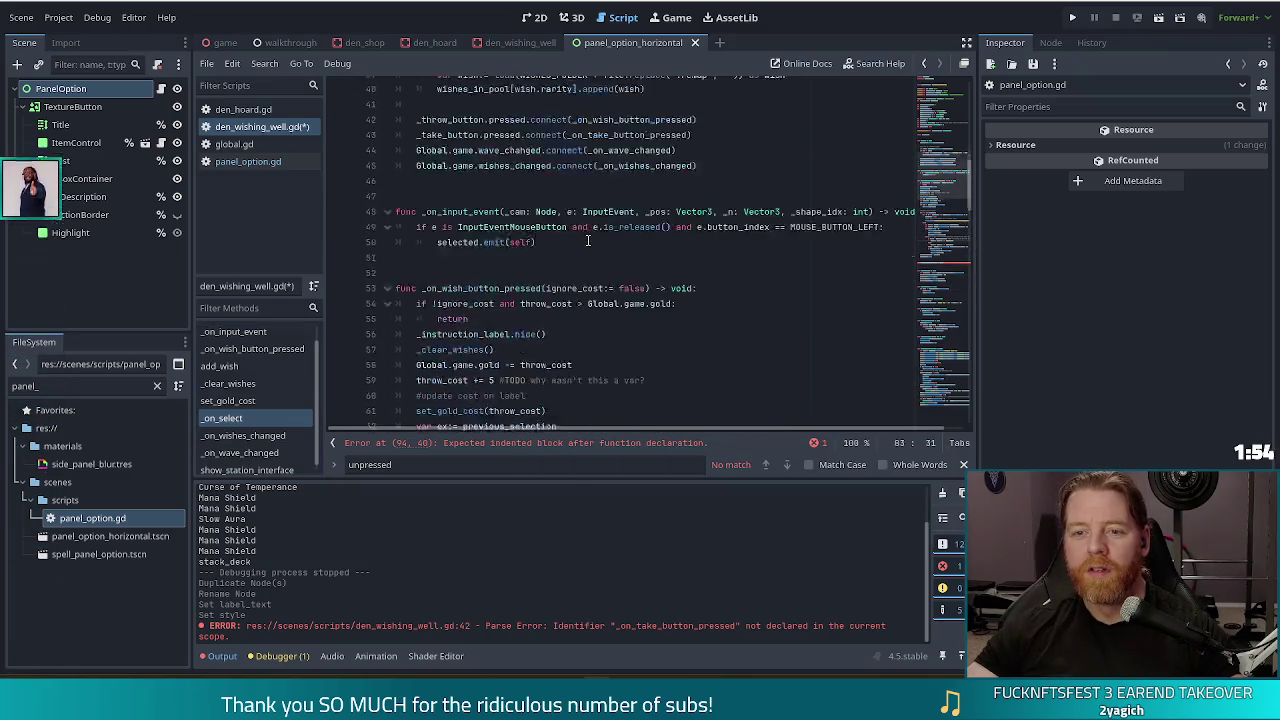
pyautogui.scroll(5, 588, 247)
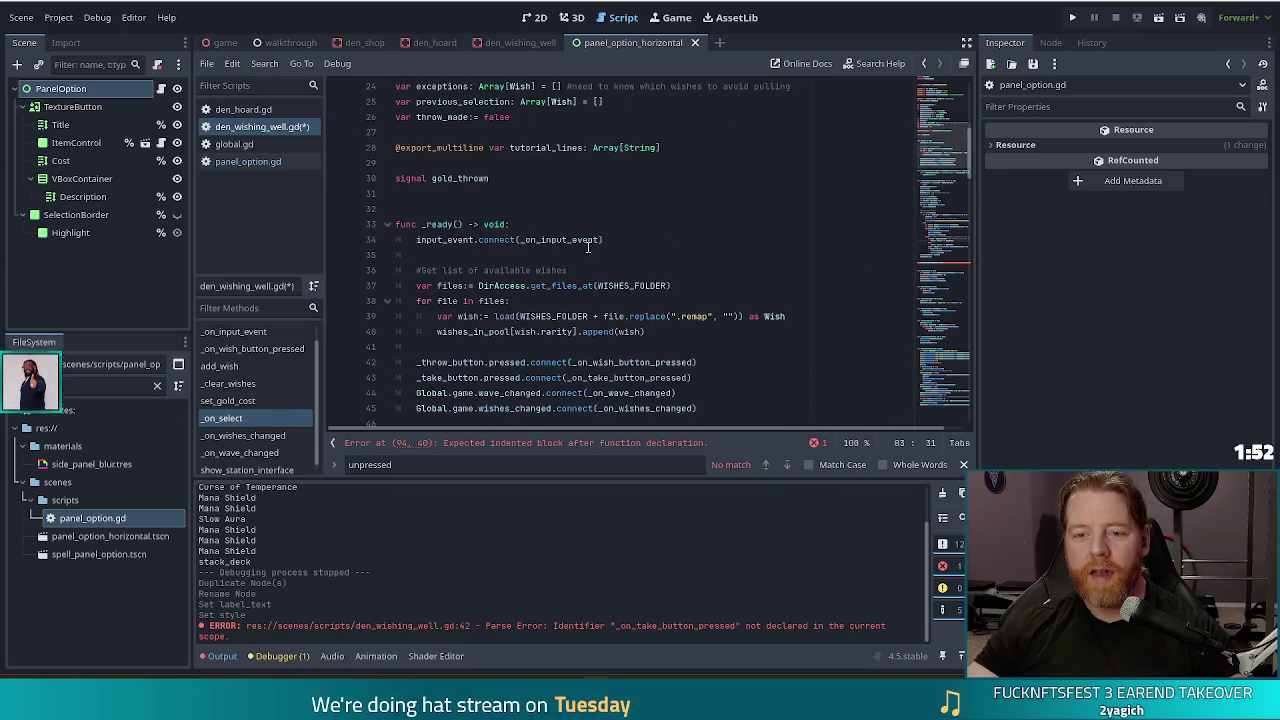
pyautogui.scroll(6, 588, 247)
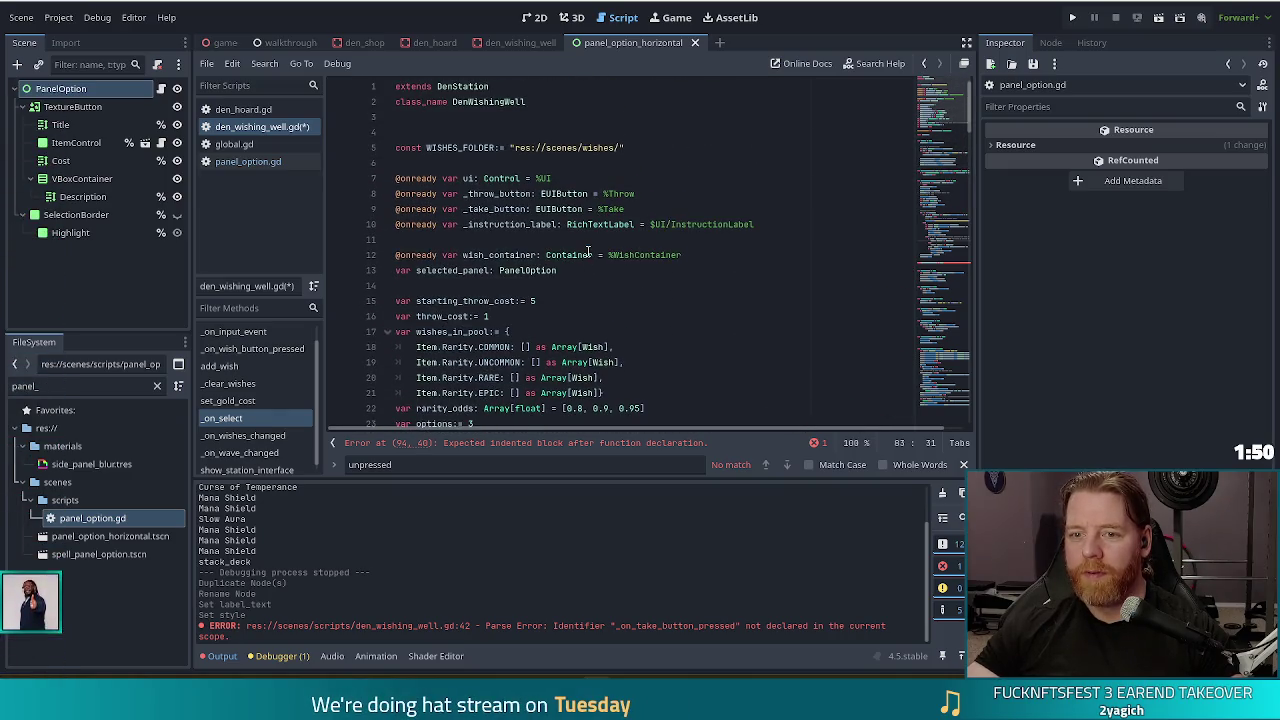
pyautogui.click(588, 331)
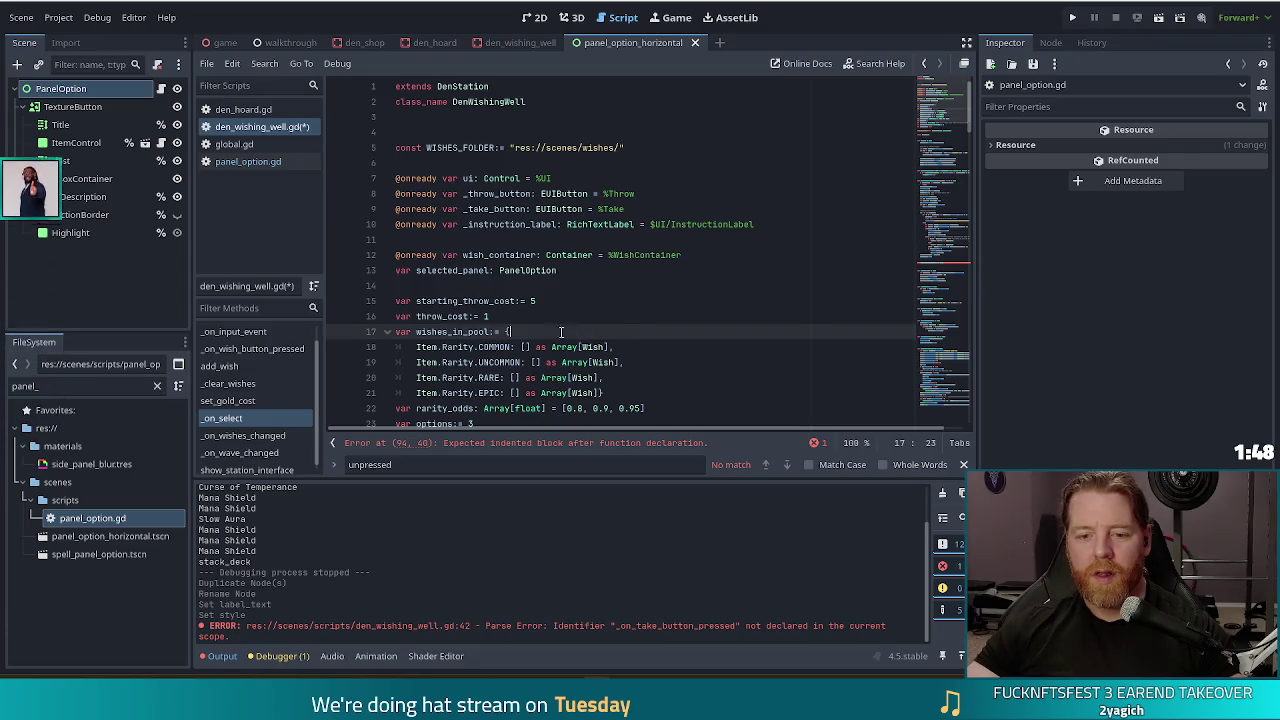
pyautogui.scroll(-7, 760, 300)
pyautogui.scroll(-15, 933, 152)
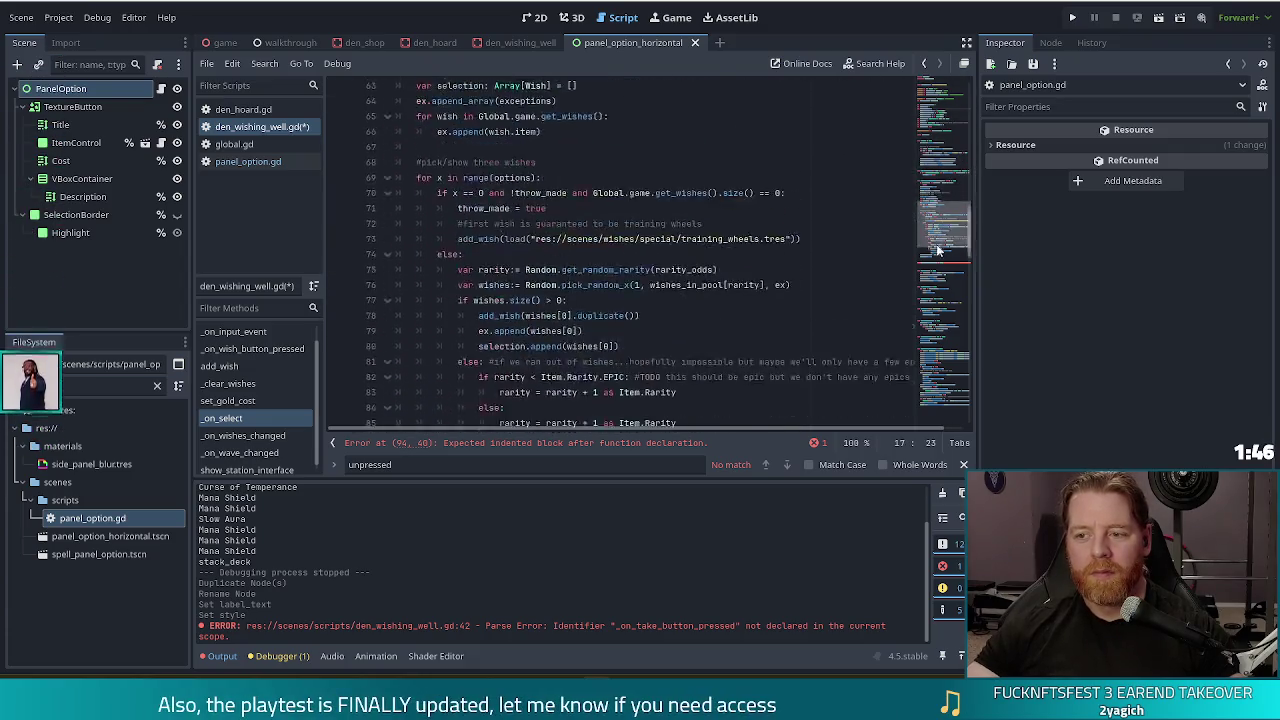
pyautogui.click(433, 361)
pyautogui.hotkey('ctrl', 's')
# Step: Add a placeholder 'return' to _on_take_button_pressed, save, and select _on_select's three body lines
pyautogui.write('return')
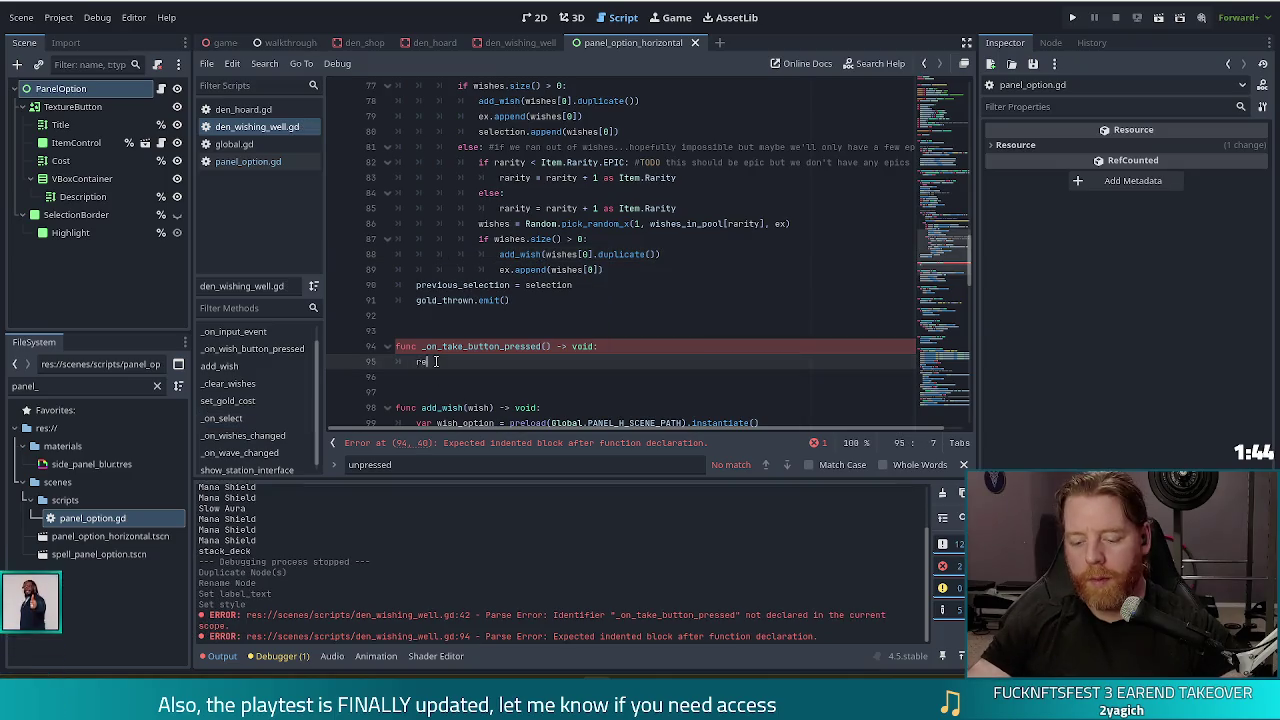
pyautogui.hotkey('ctrl', 's')
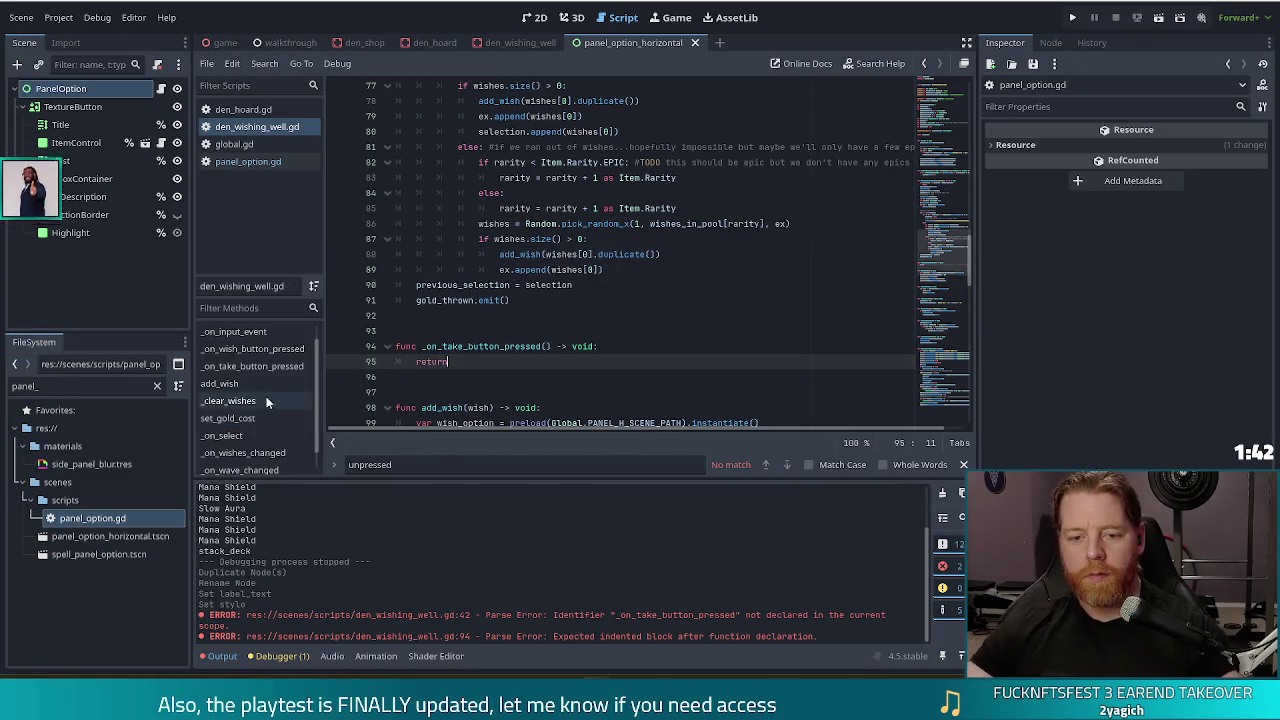
pyautogui.click(233, 439)
pyautogui.moveTo(568, 301)
pyautogui.mouseDown()
pyautogui.moveTo(450, 284)
pyautogui.moveTo(643, 257)
pyautogui.mouseUp()
pyautogui.hotkey('ctrl', 'c')
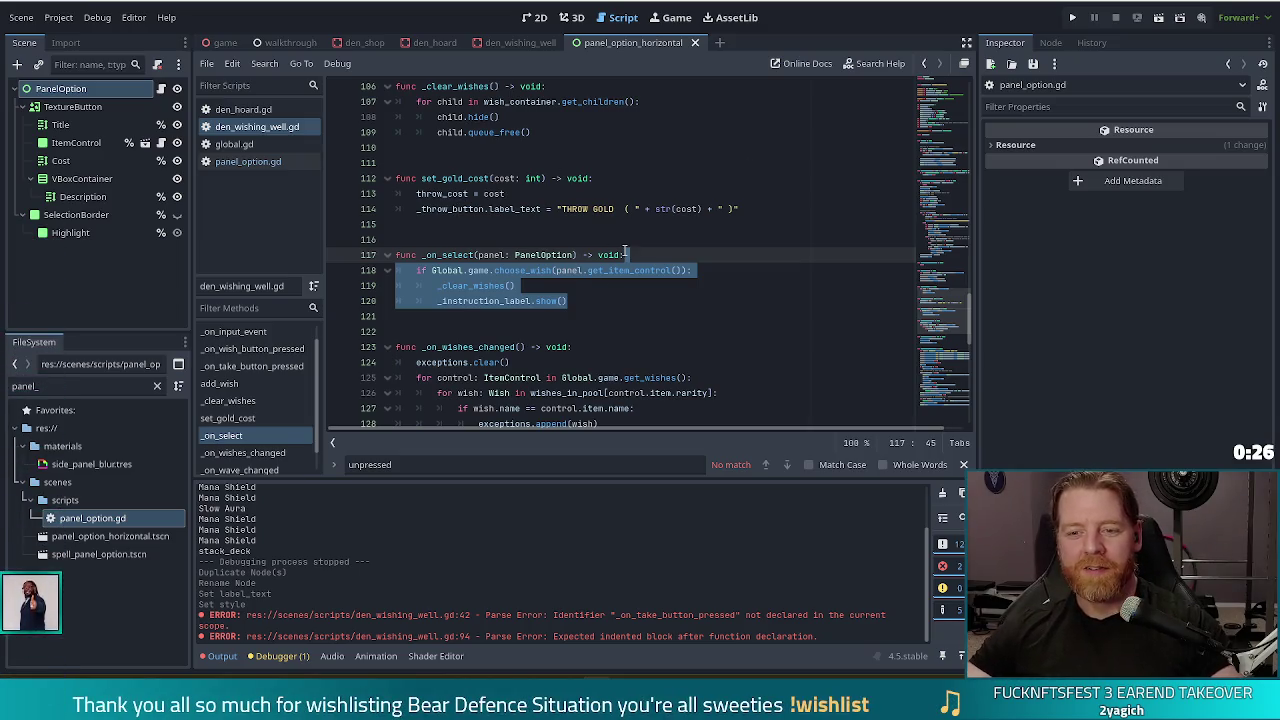
# Step: Cut _on_select's body and paste the choose_wish block over the return in _on_take_button_pressed
pyautogui.press('BackSpace')
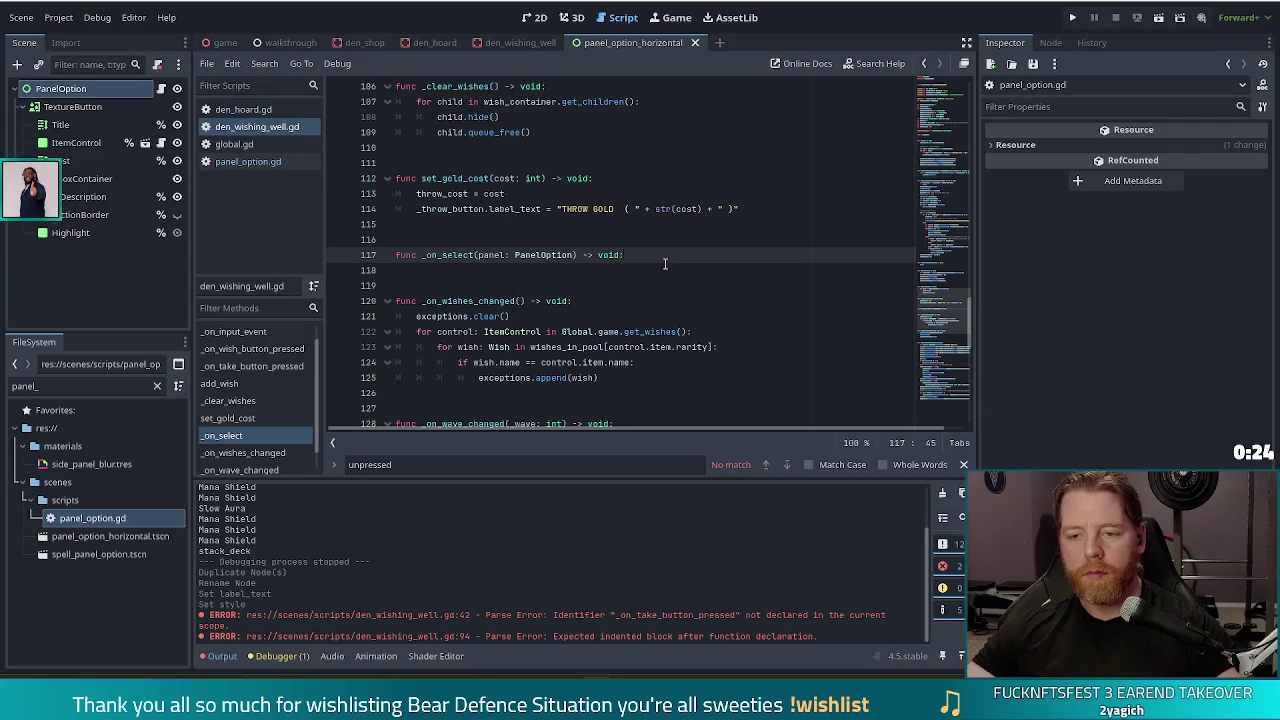
pyautogui.press('Return')
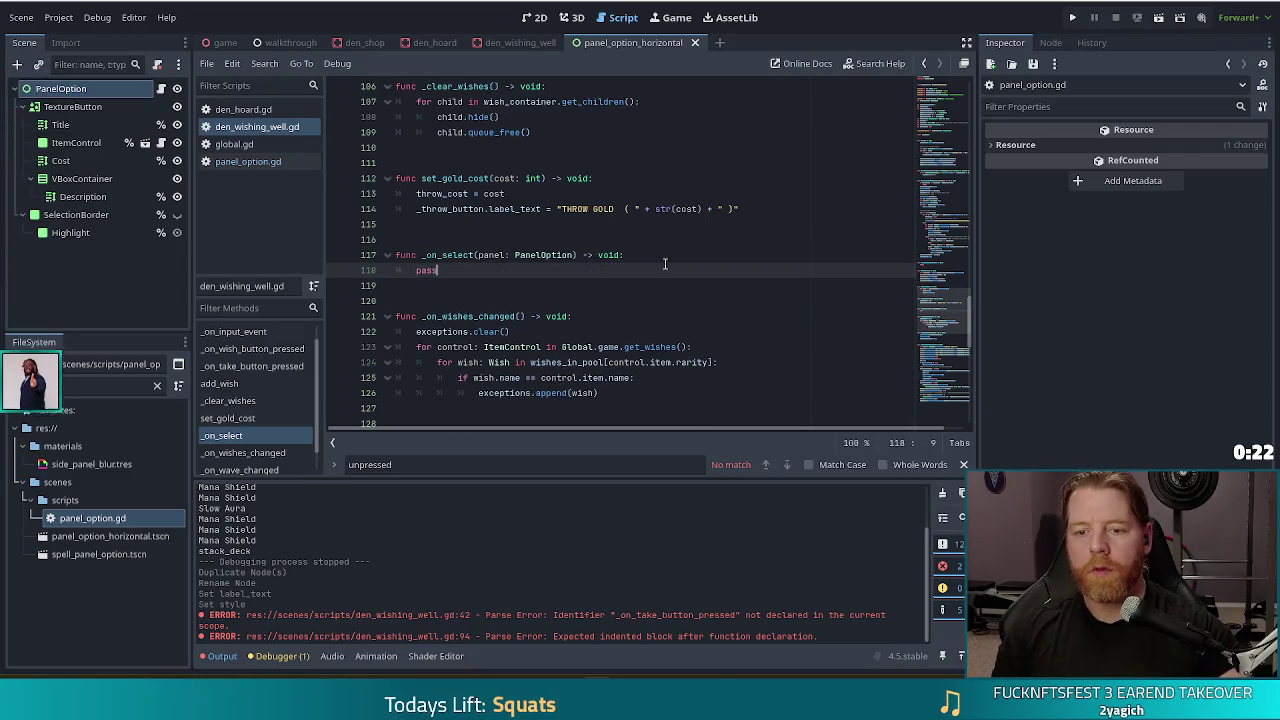
pyautogui.hotkey('alt', 'Left')
pyautogui.click(470, 270)
pyautogui.hotkey('shift', 'Home')
pyautogui.hotkey('ctrl', 'v')
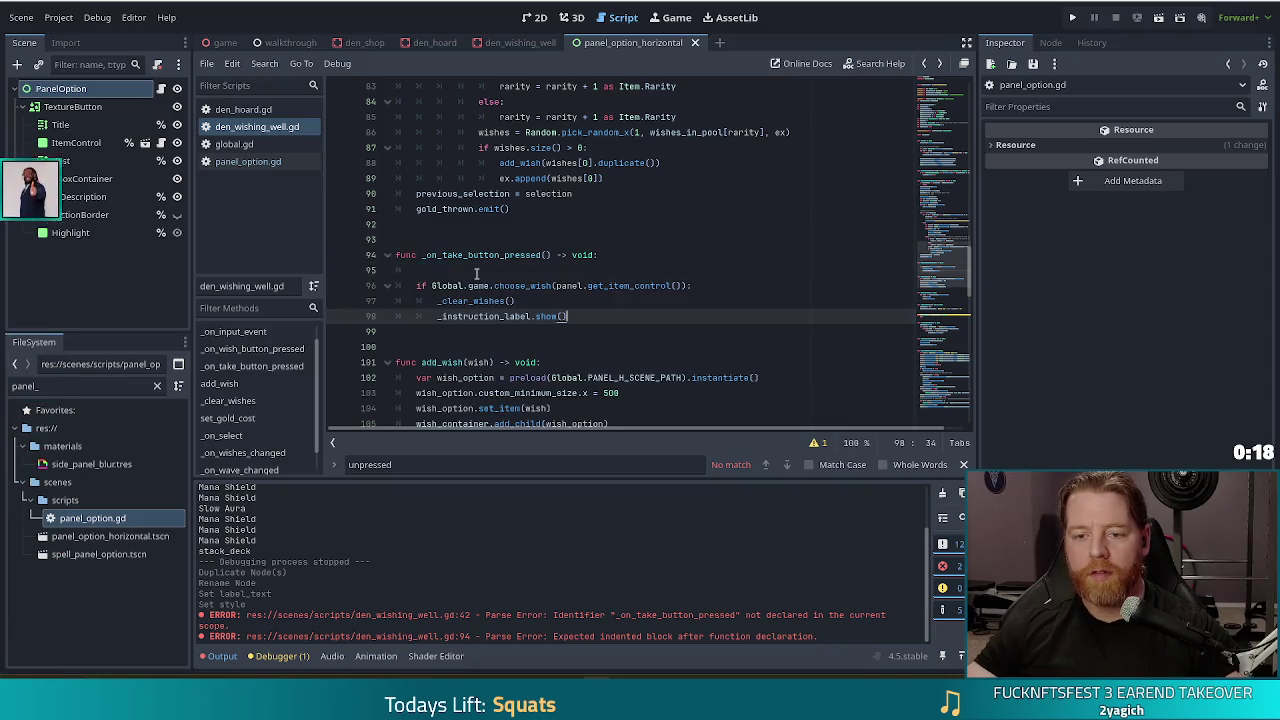
pyautogui.moveTo(417, 270); pyautogui.dragTo(634, 254)
pyautogui.press('BackSpace')
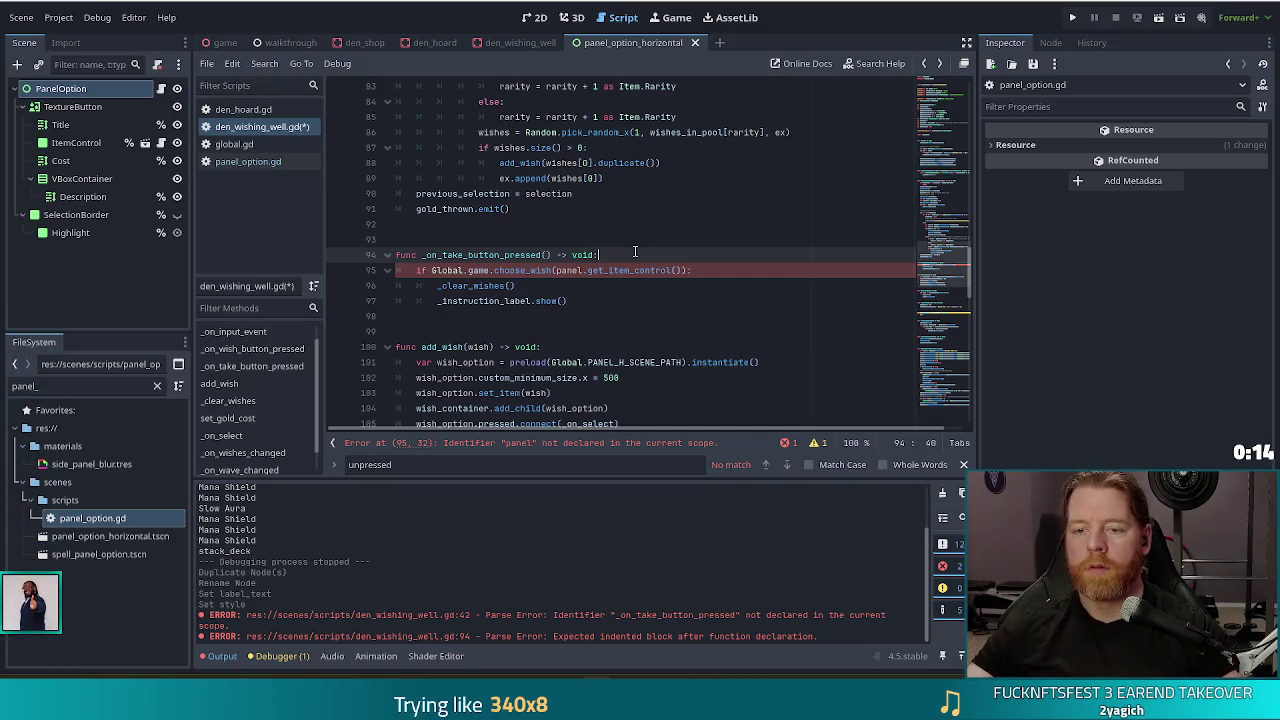
# Step: Change the choose_wish argument from panel to selected_panel and save the script
pyautogui.click(633, 270)
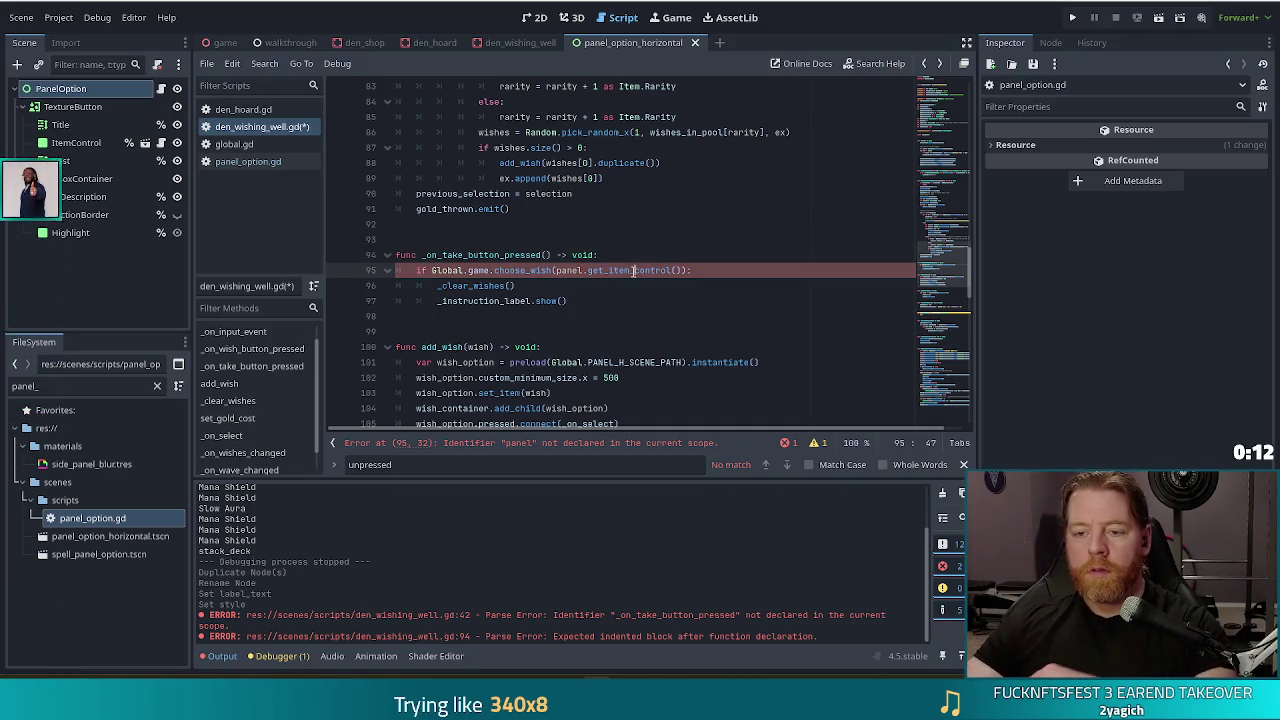
pyautogui.click(551, 270)
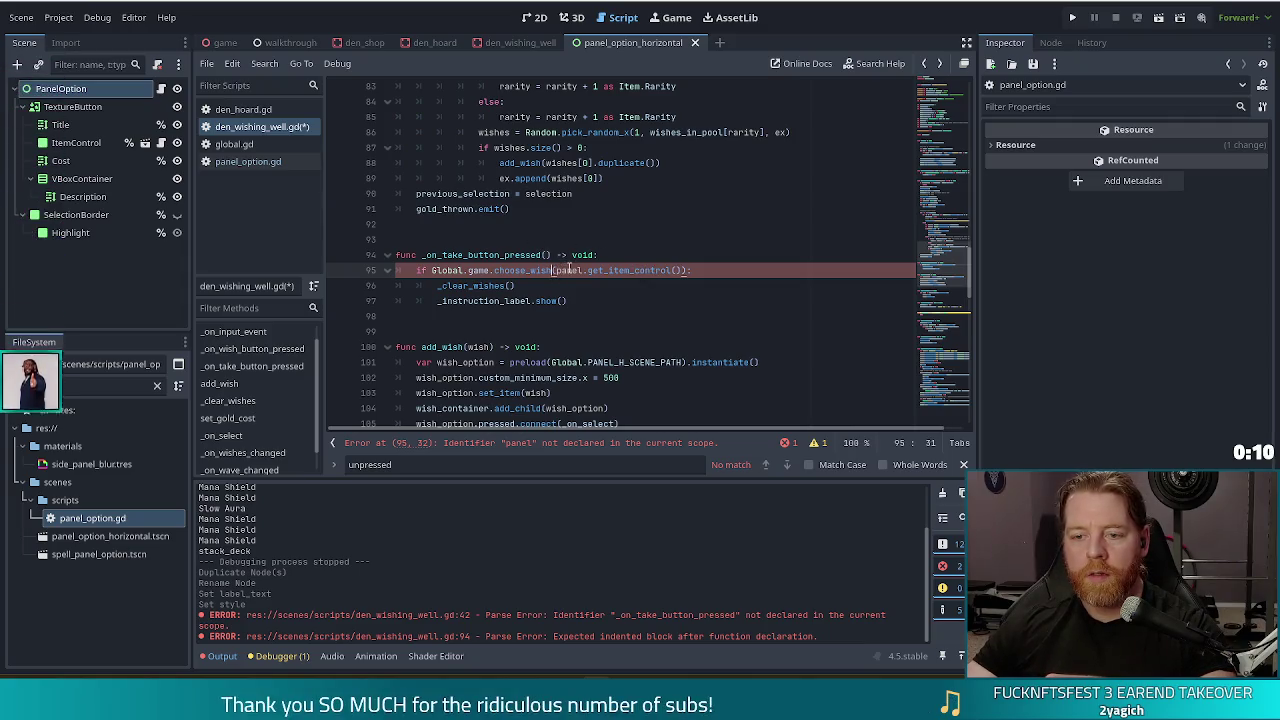
pyautogui.moveTo(945, 237); pyautogui.dragTo(921, 118)
pyautogui.write('se')
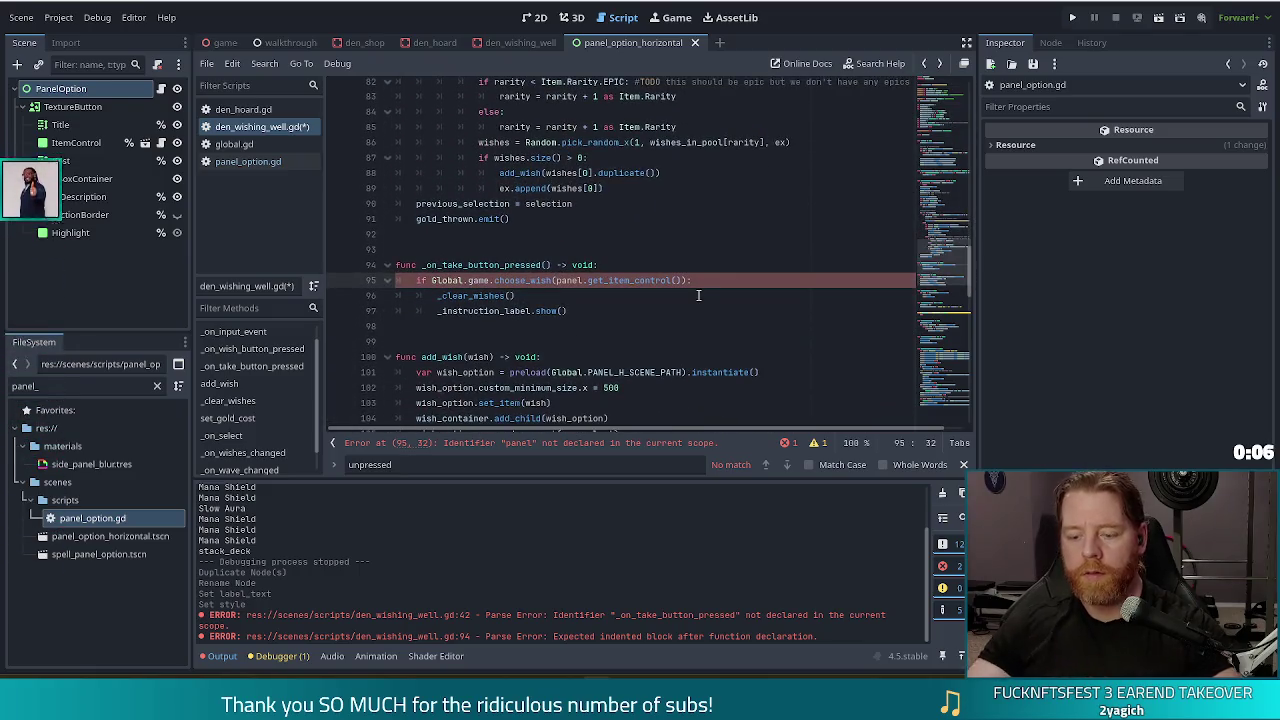
pyautogui.write('lected_')
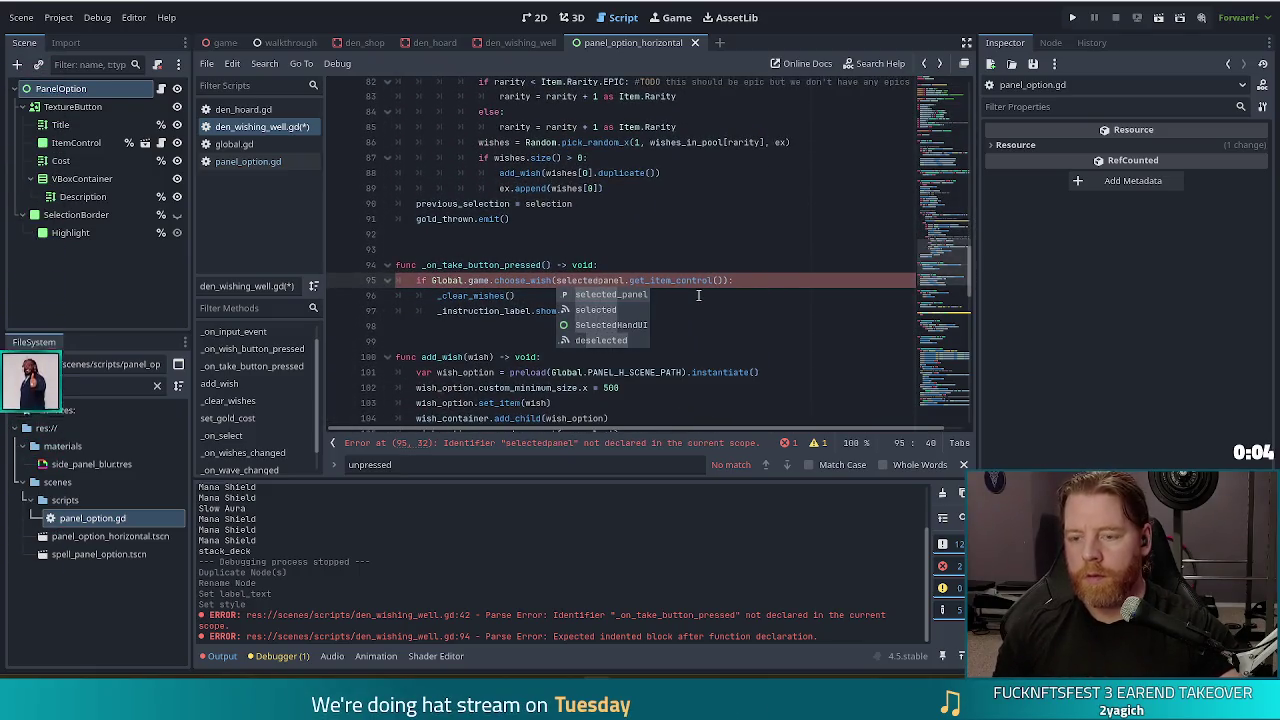
pyautogui.click(588, 296)
pyautogui.hotkey('ctrl', 's')
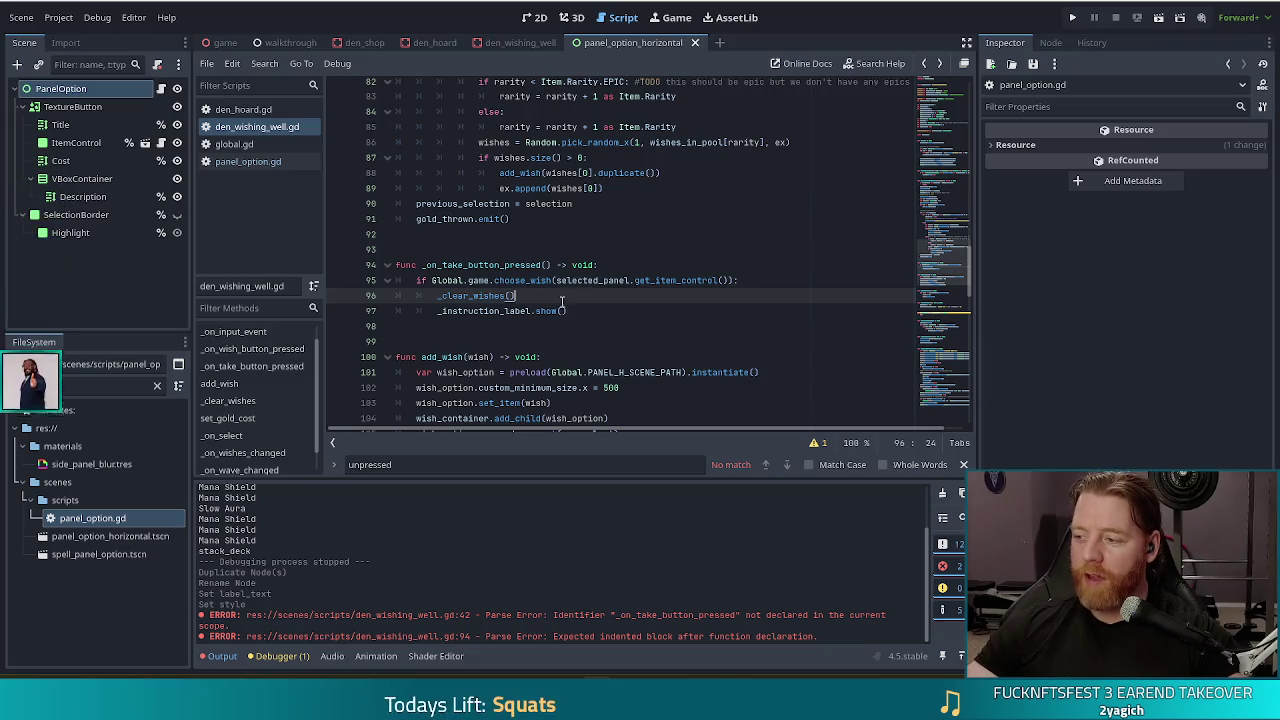
# Step: Review the revised functions, then return to _on_select
pyautogui.moveTo(543, 289)
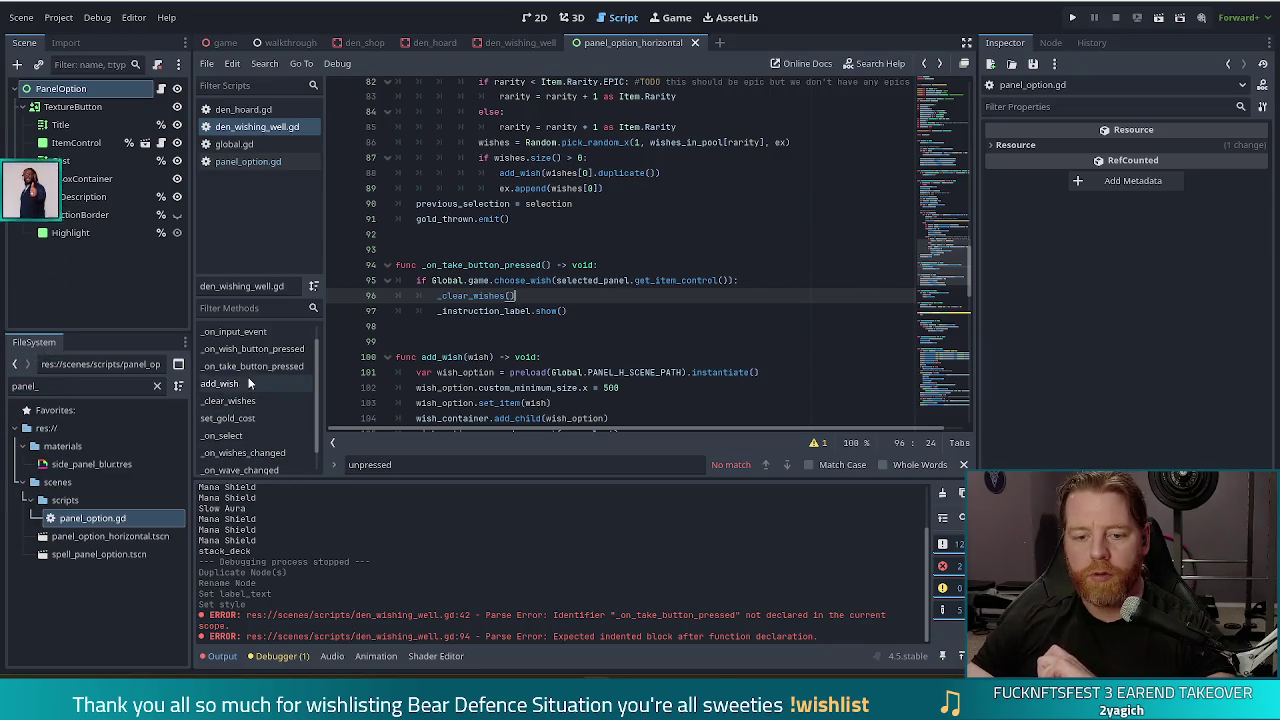
pyautogui.scroll(-1, 245, 395)
pyautogui.scroll(-1, 230, 423)
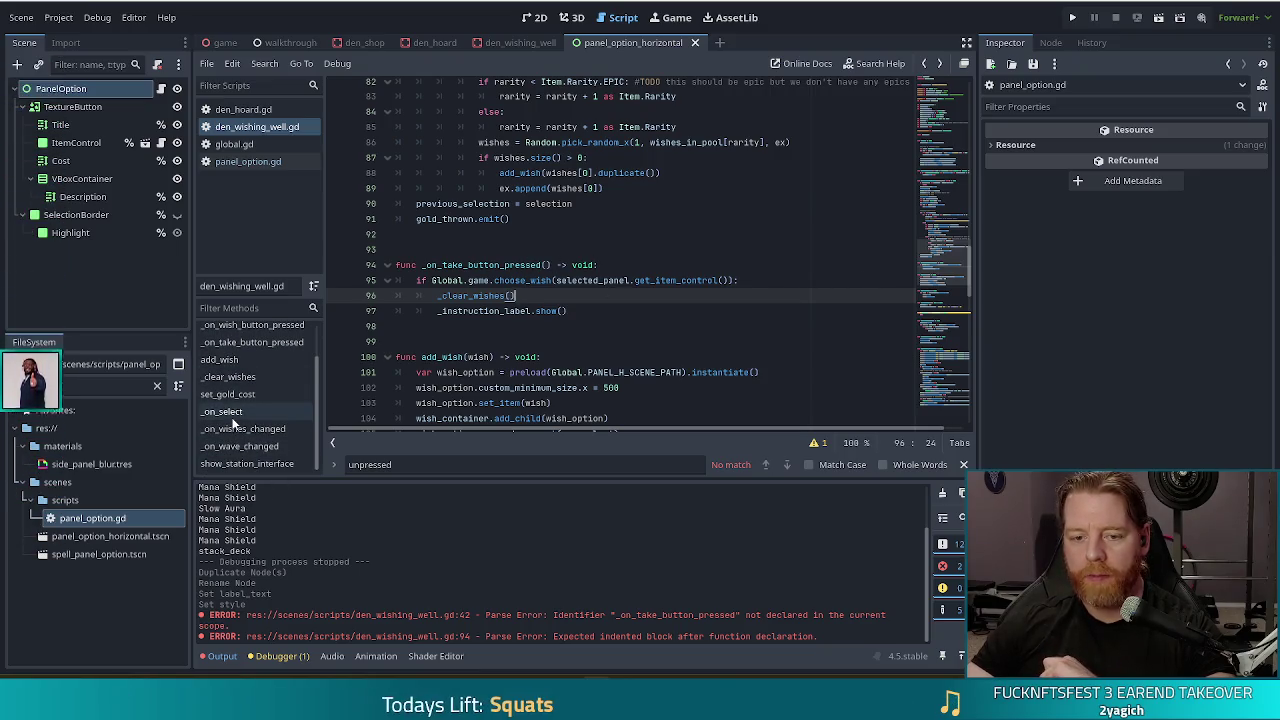
pyautogui.scroll(5, 575, 233)
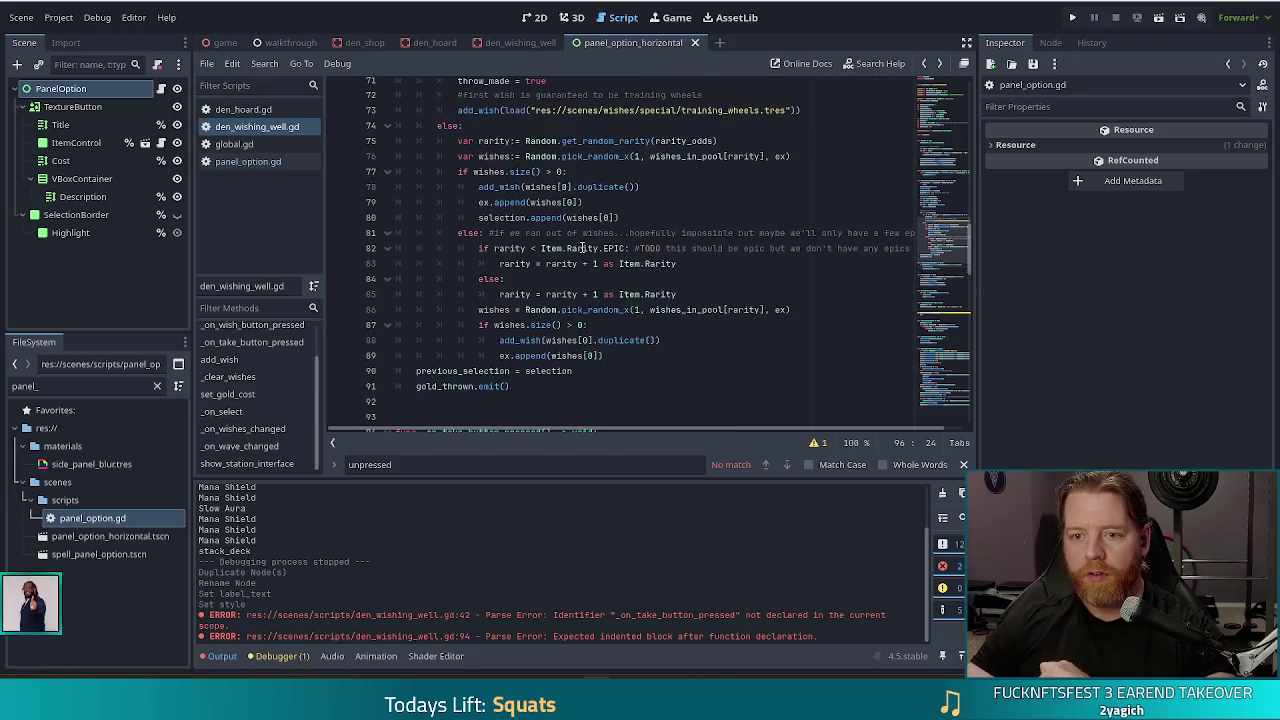
pyautogui.scroll(10, 575, 233)
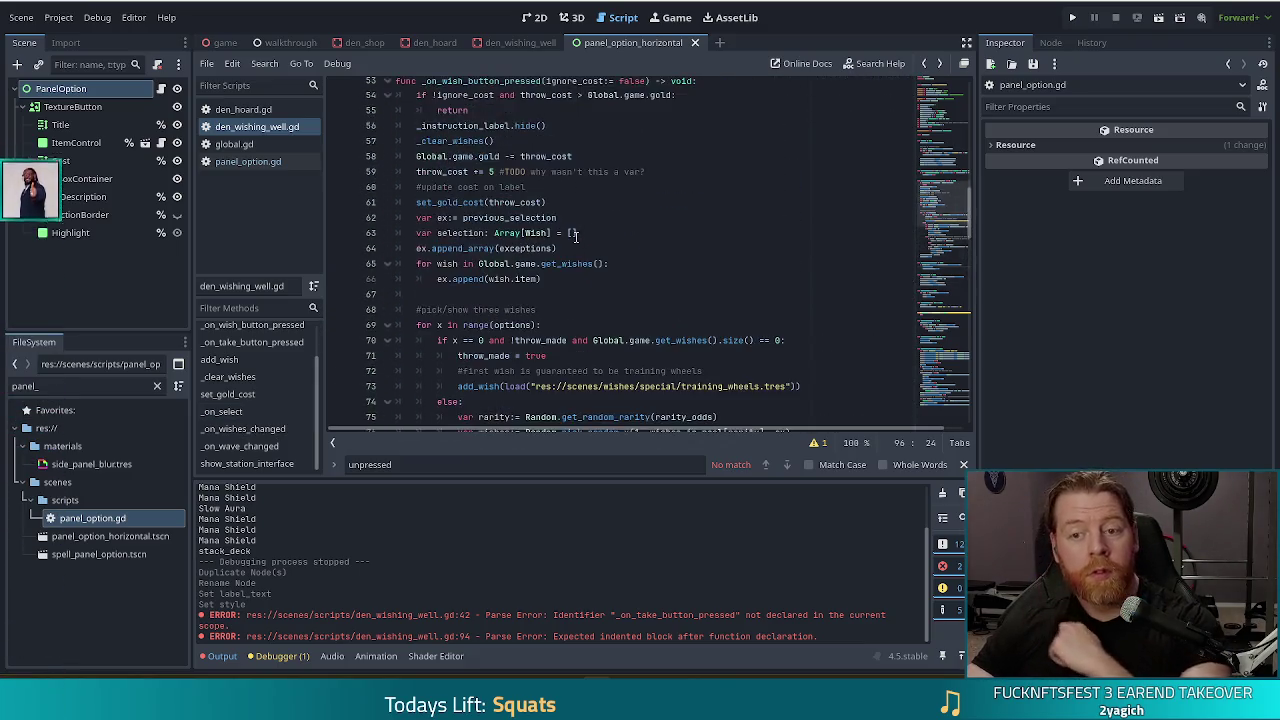
pyautogui.click(239, 411)
# Step: Replace pass in _on_select with 'if is_instance_valid(selected_panel)' using autocomplete
pyautogui.doubleClick(415, 271)
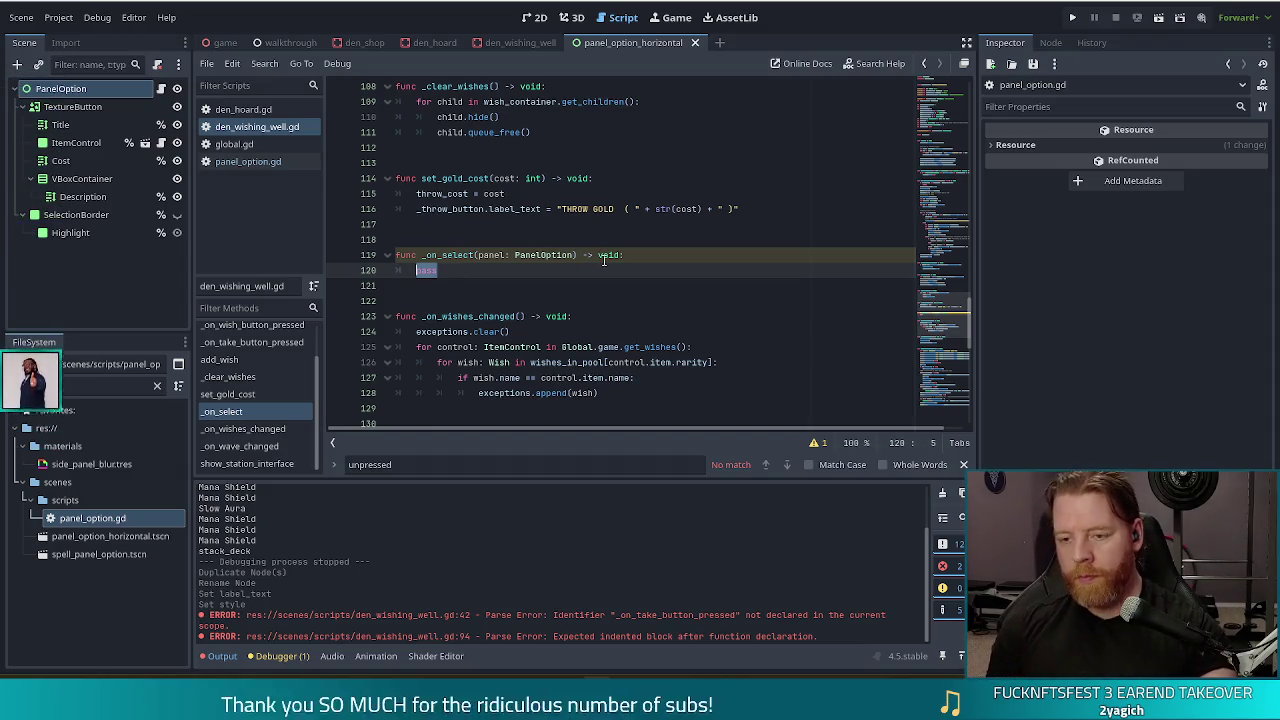
pyautogui.write('if ')
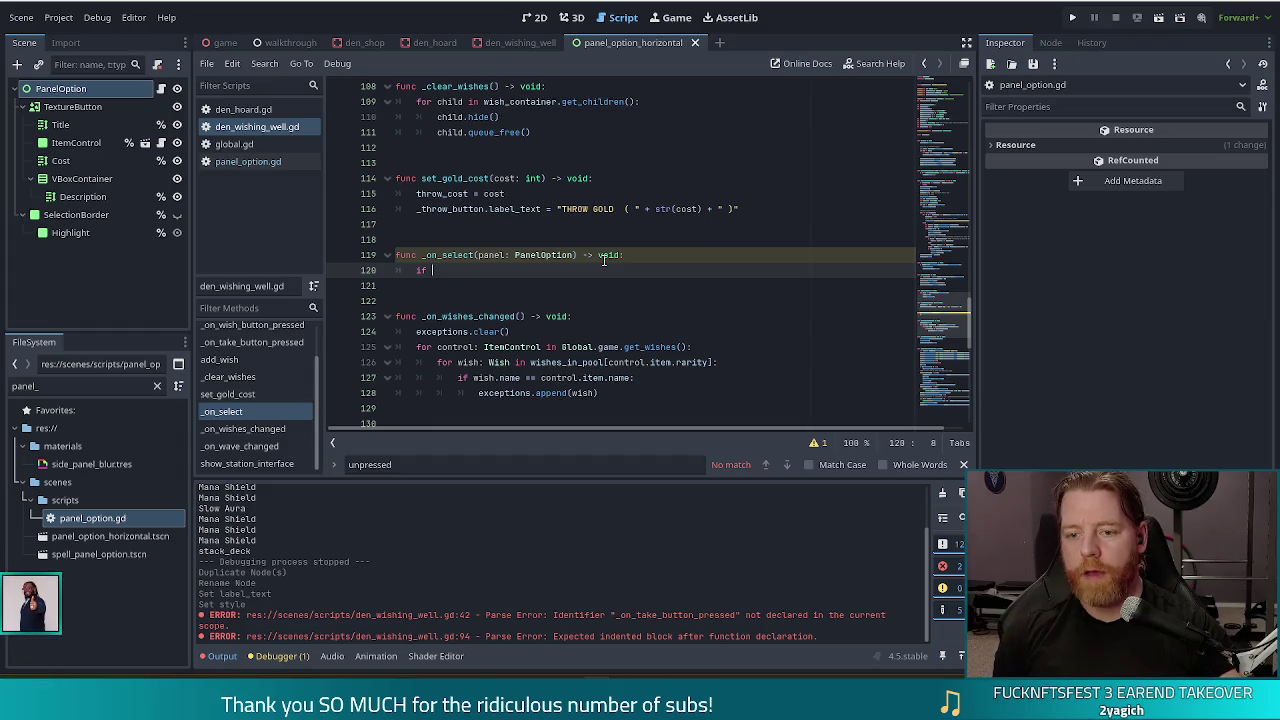
pyautogui.write('selected_panel !')
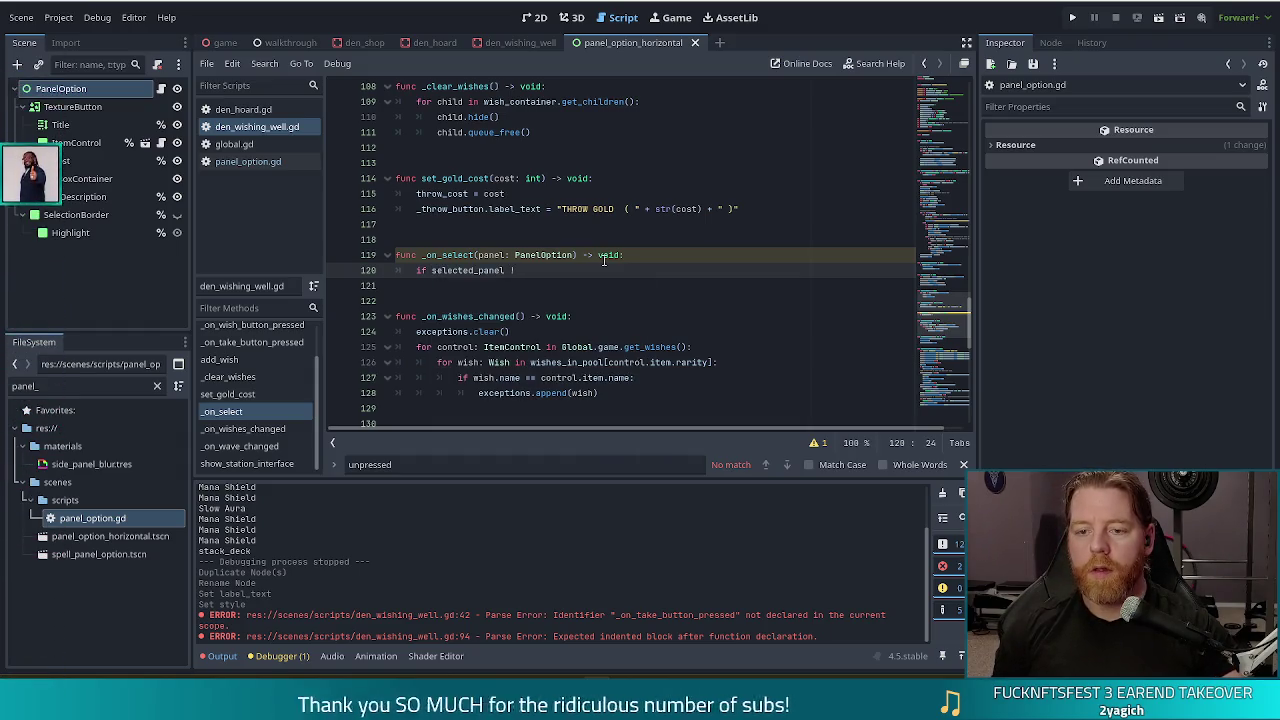
pyautogui.press('BackSpace')
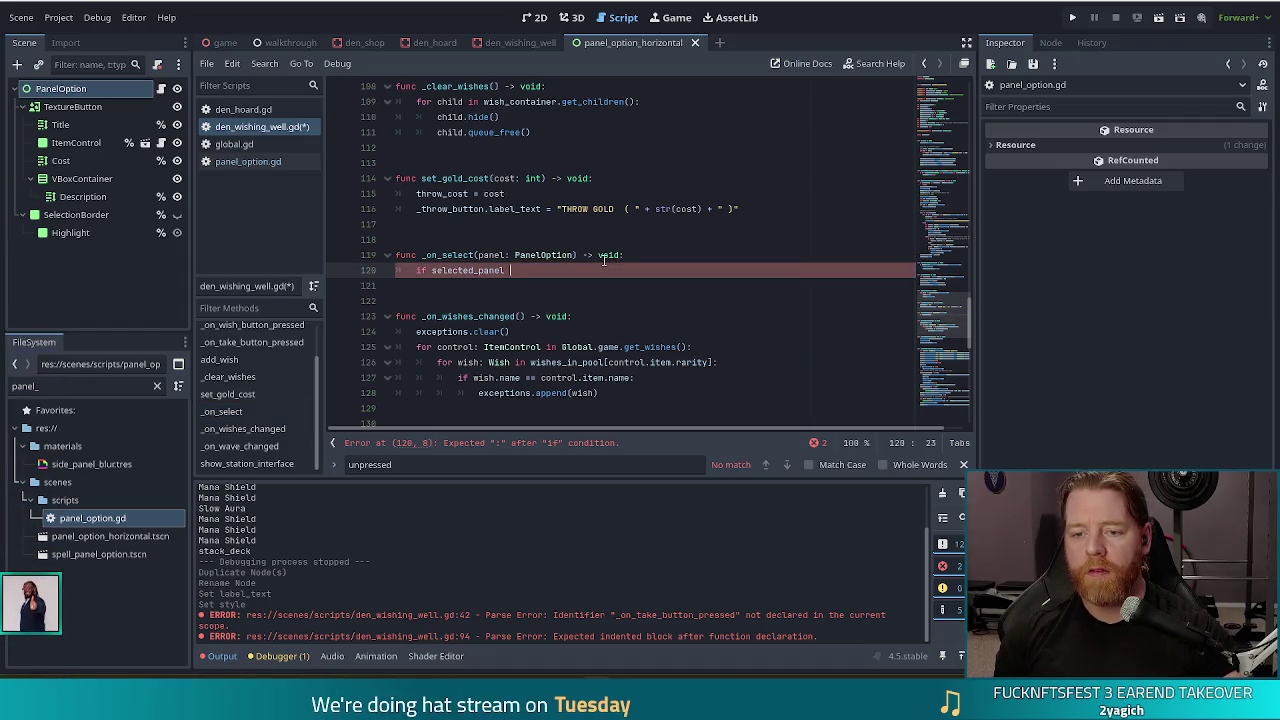
pyautogui.press('BackSpace')
pyautogui.press('BackSpace')
pyautogui.press('BackSpace')
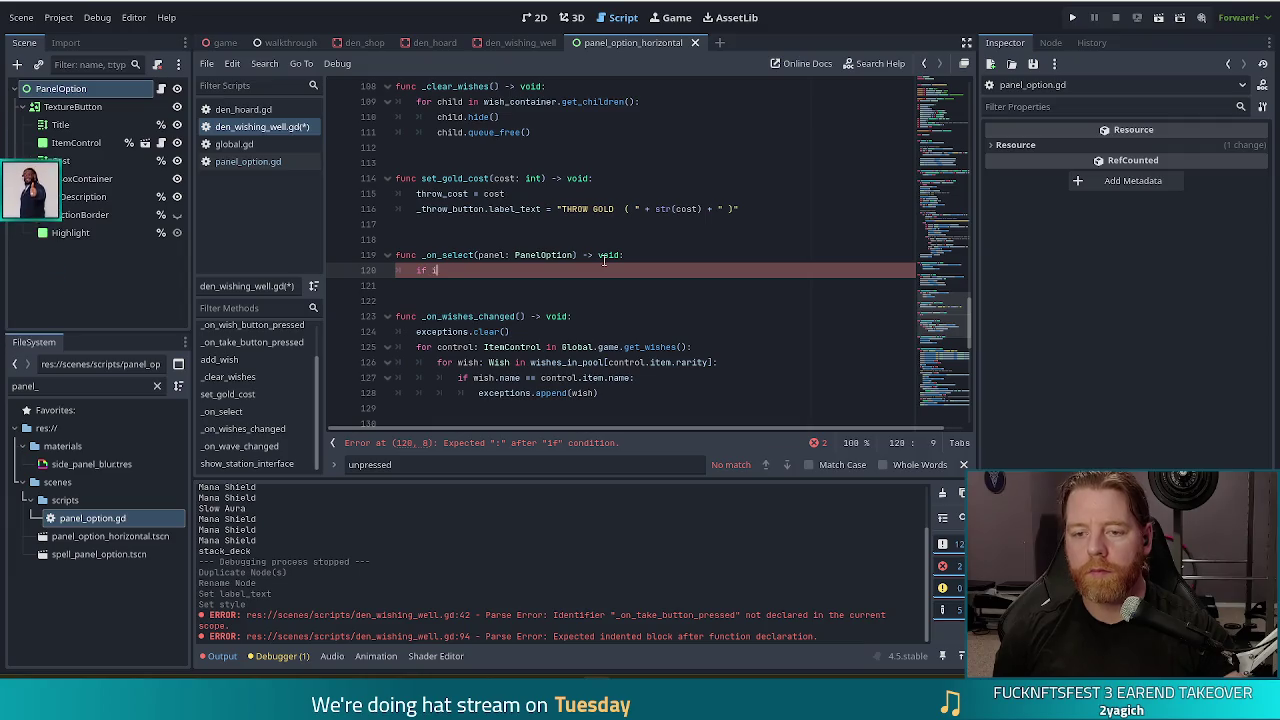
pyautogui.write('s_inst')
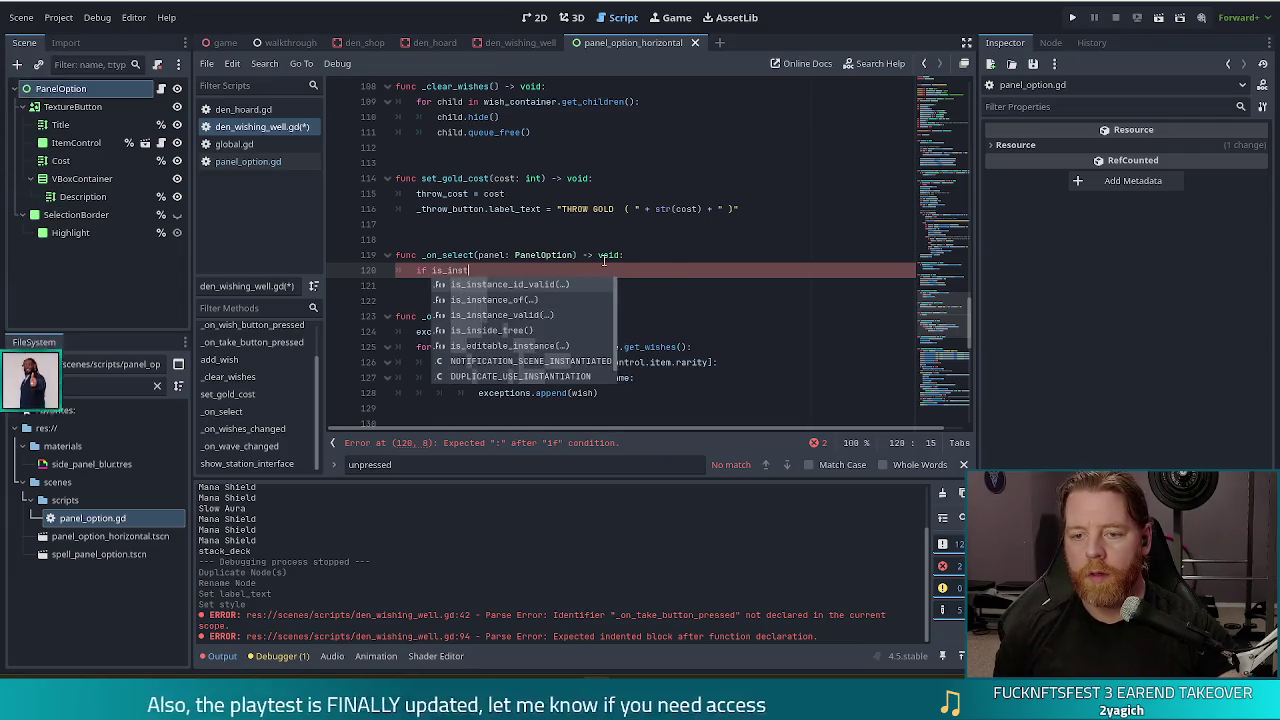
pyautogui.press('Return')
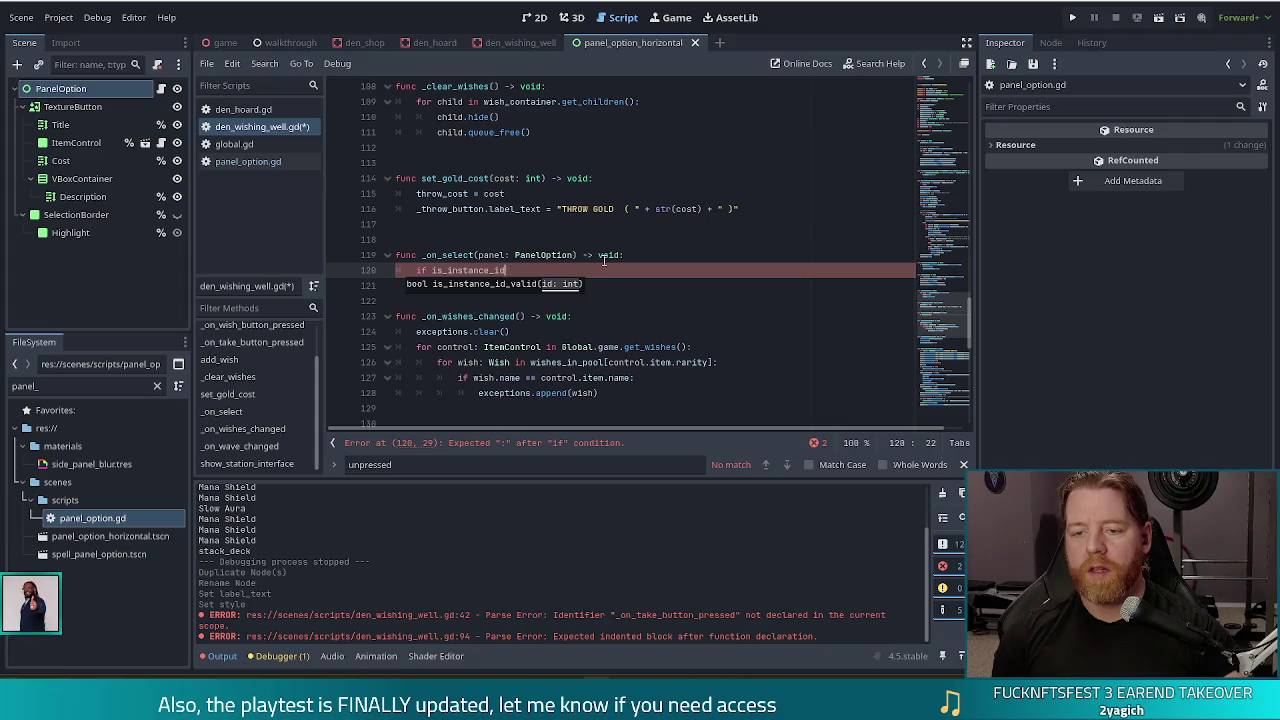
pyautogui.write('valid')
pyautogui.press('Return')
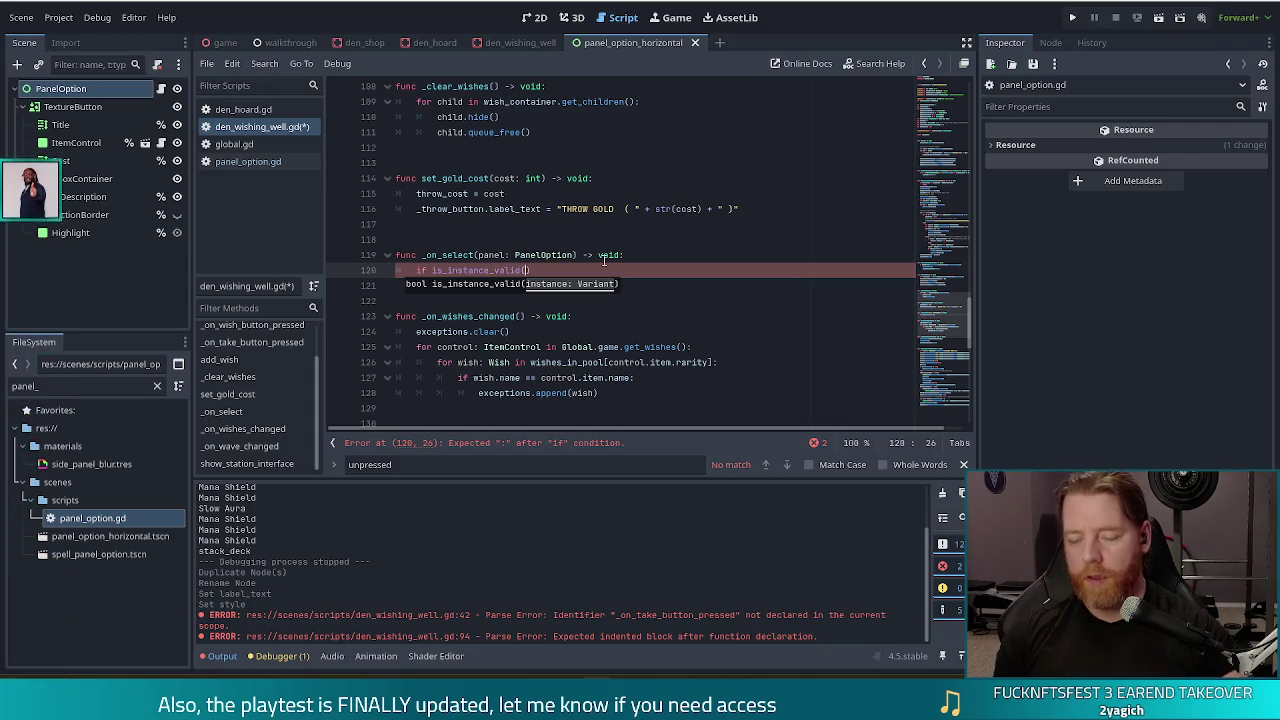
pyautogui.write('panel')
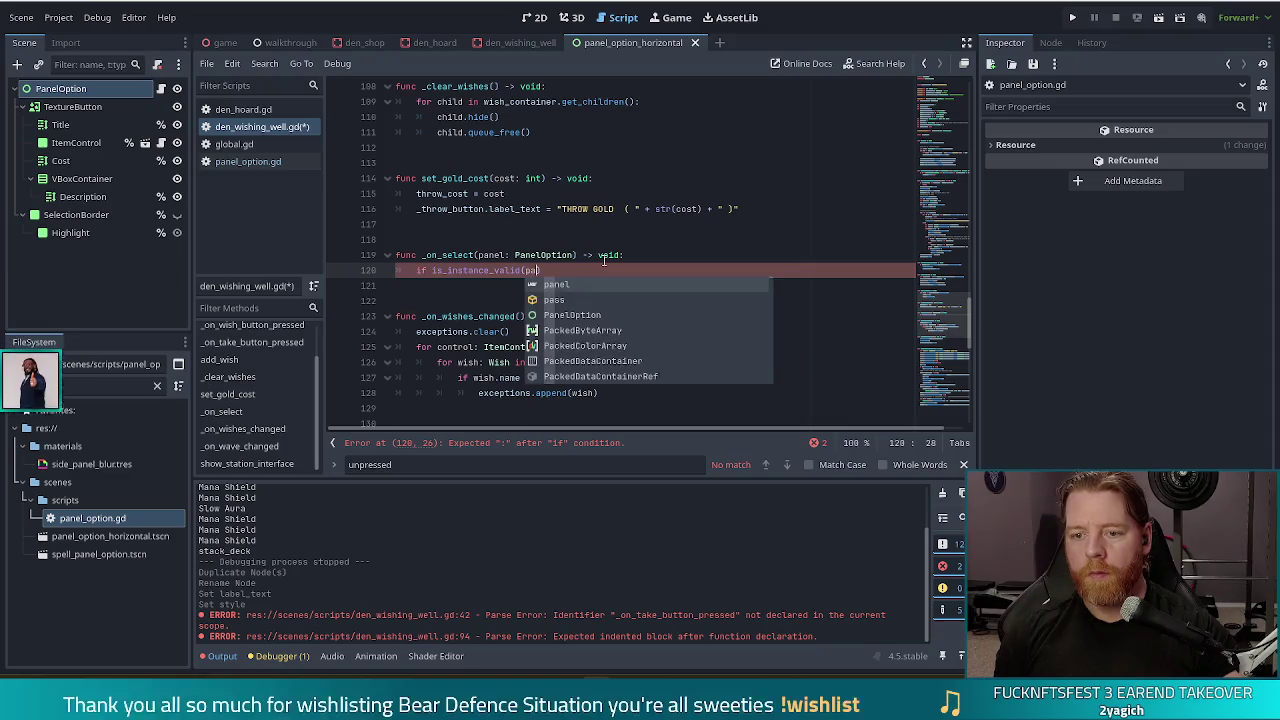
pyautogui.press('BackSpace')
pyautogui.press('BackSpace')
pyautogui.press('BackSpace')
pyautogui.write('selec')
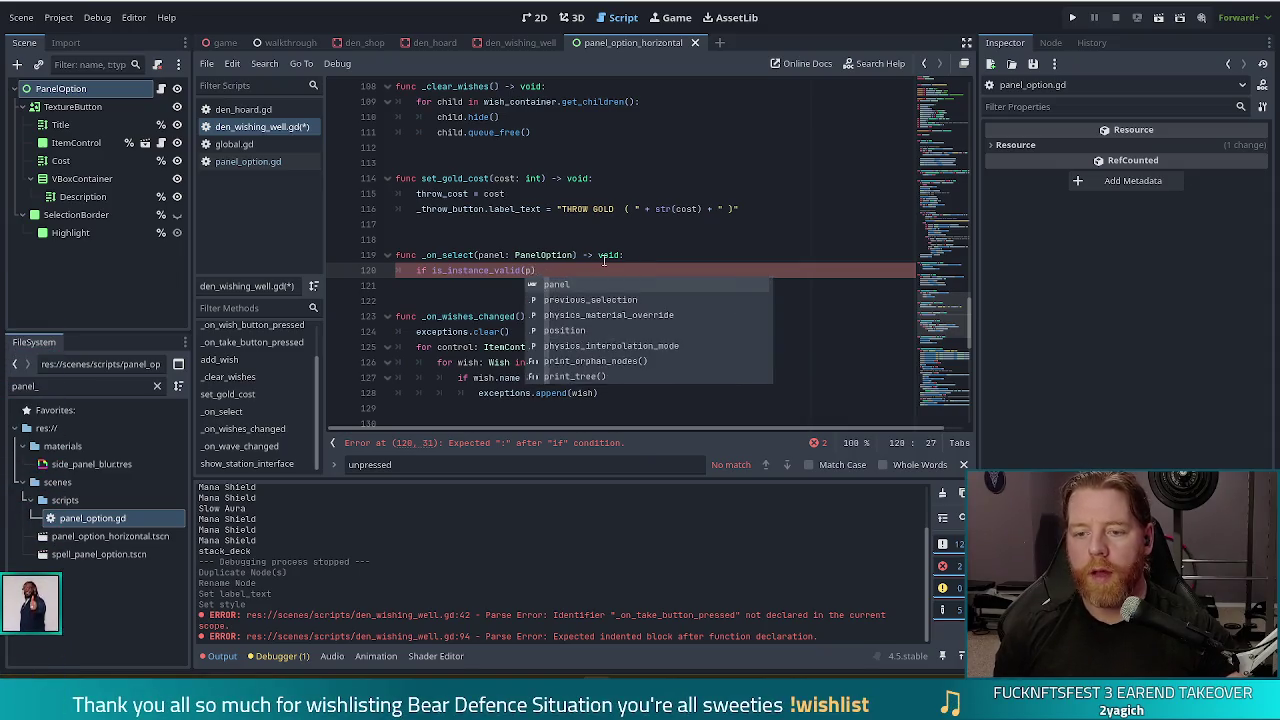
pyautogui.write('ted_panel')
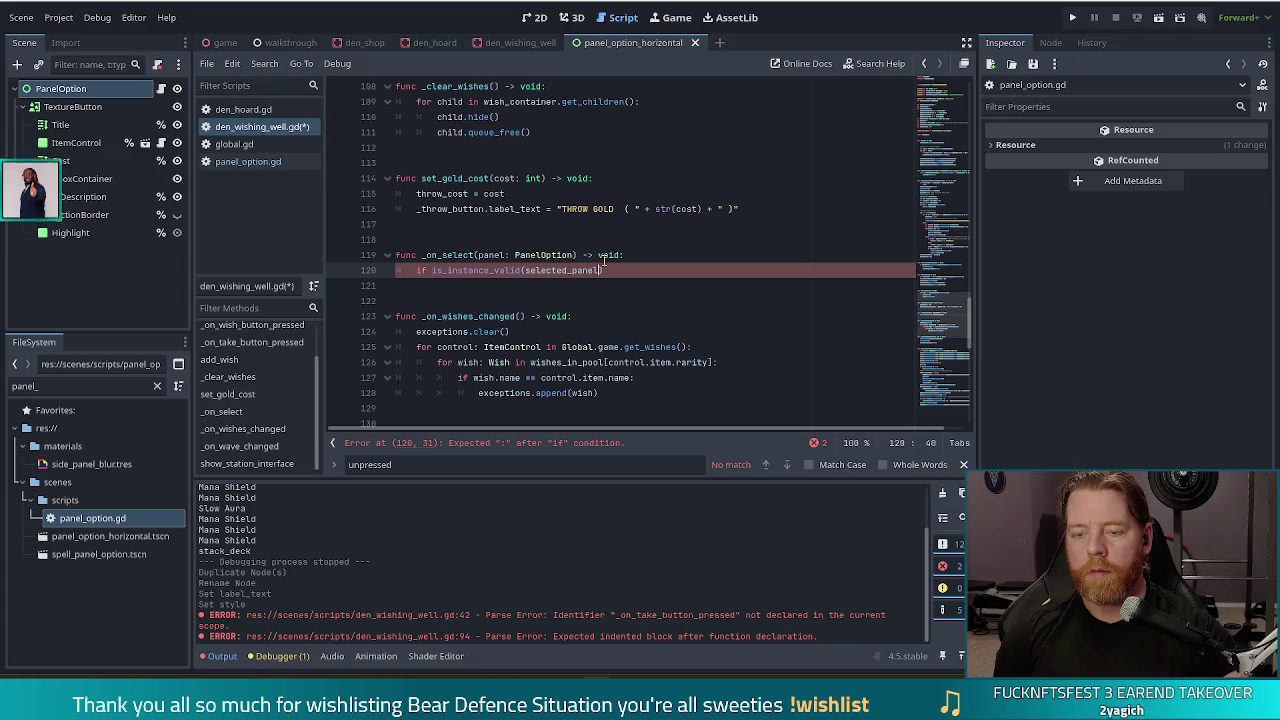
pyautogui.click(508, 255)
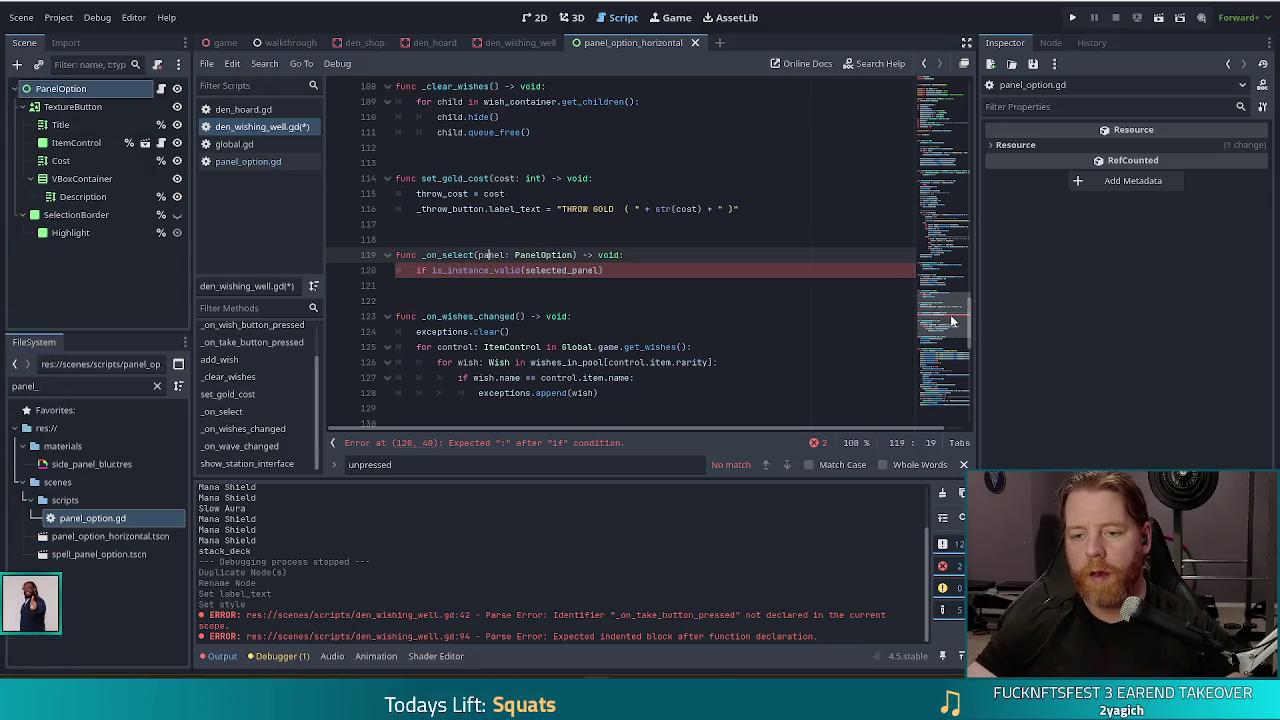
pyautogui.moveTo(30, 505)
pyautogui.mouseDown()
pyautogui.moveTo(104, 512)
pyautogui.moveTo(250, 162)
pyautogui.mouseUp()
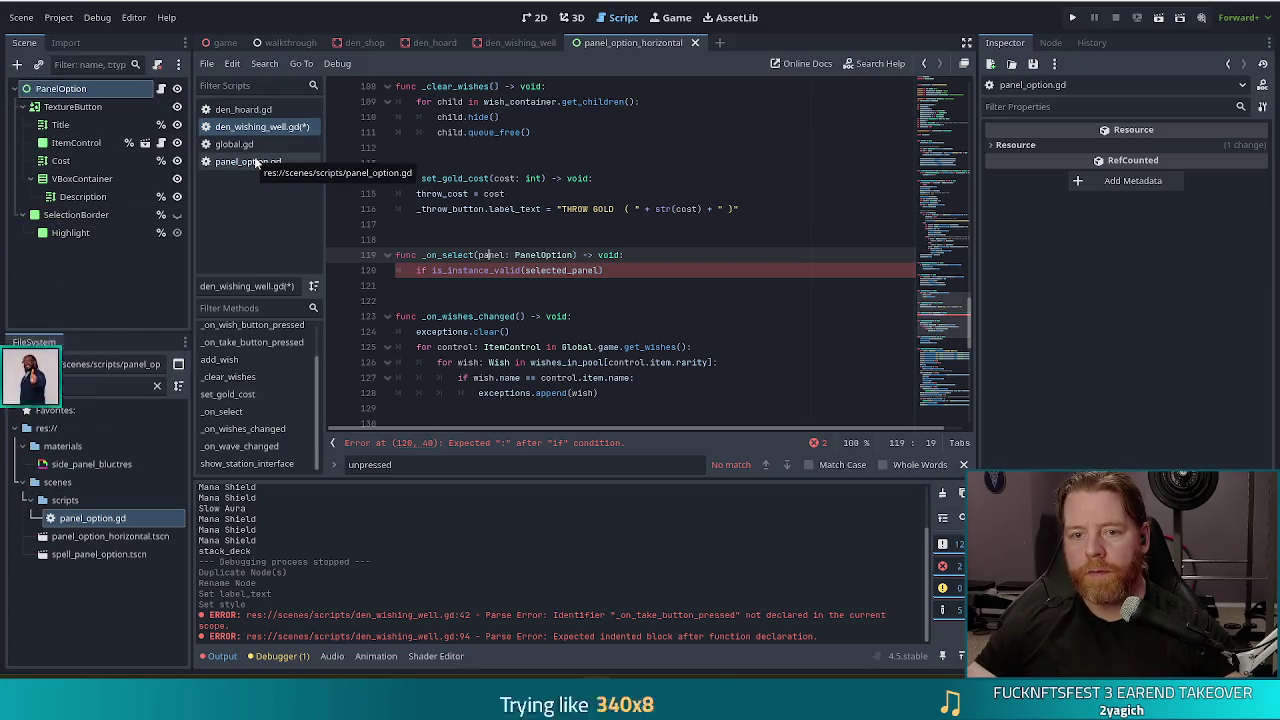
# Step: Check panel_option.gd's members, then close the if condition with a colon and indent
pyautogui.click(253, 165)
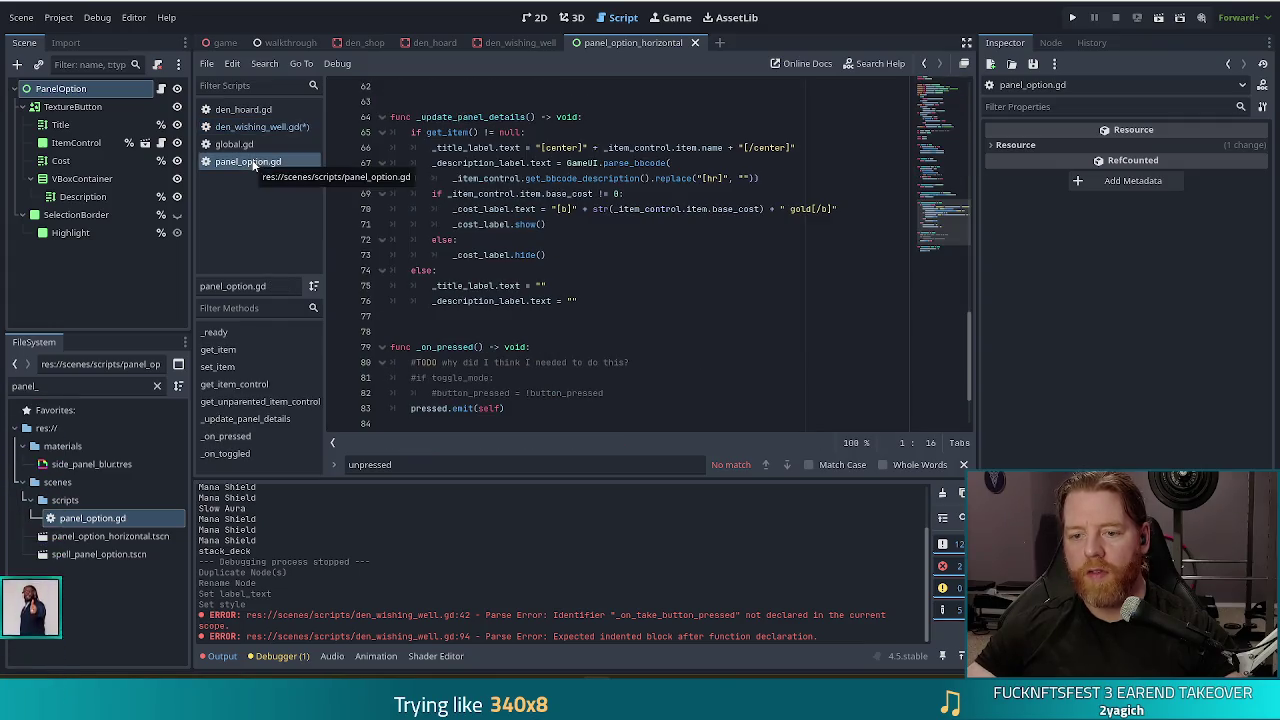
pyautogui.hotkey('alt', 'Left')
pyautogui.click(599, 270)
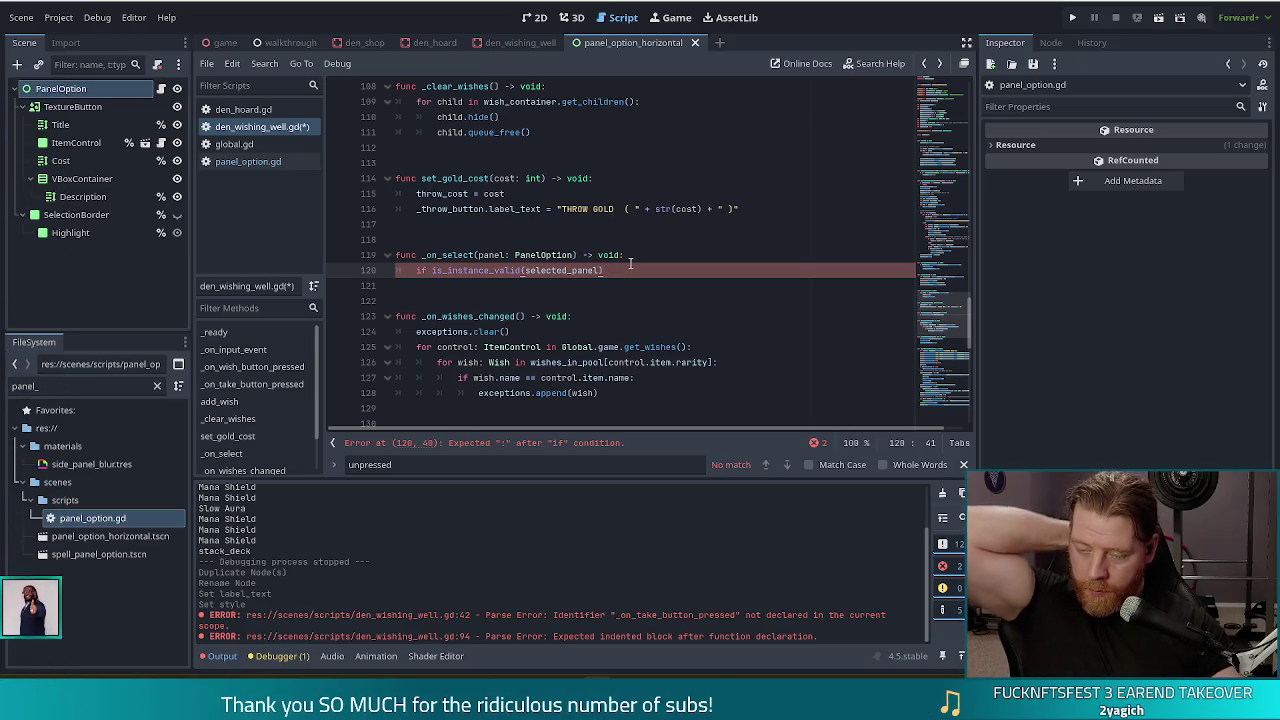
pyautogui.write(':')
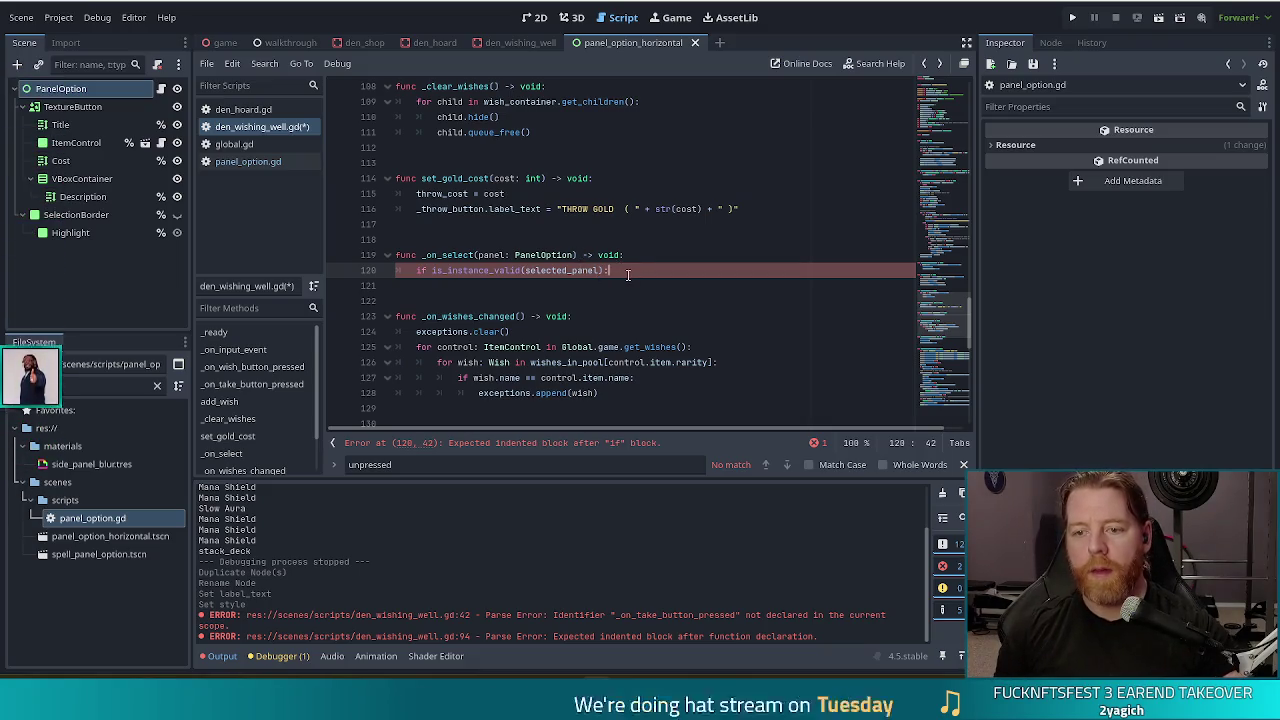
pyautogui.press('Return')
# Step: Add selected_panel.button_pressed = false inside the if, then panel.button_pressed = true
pyautogui.write('selected_panel.')
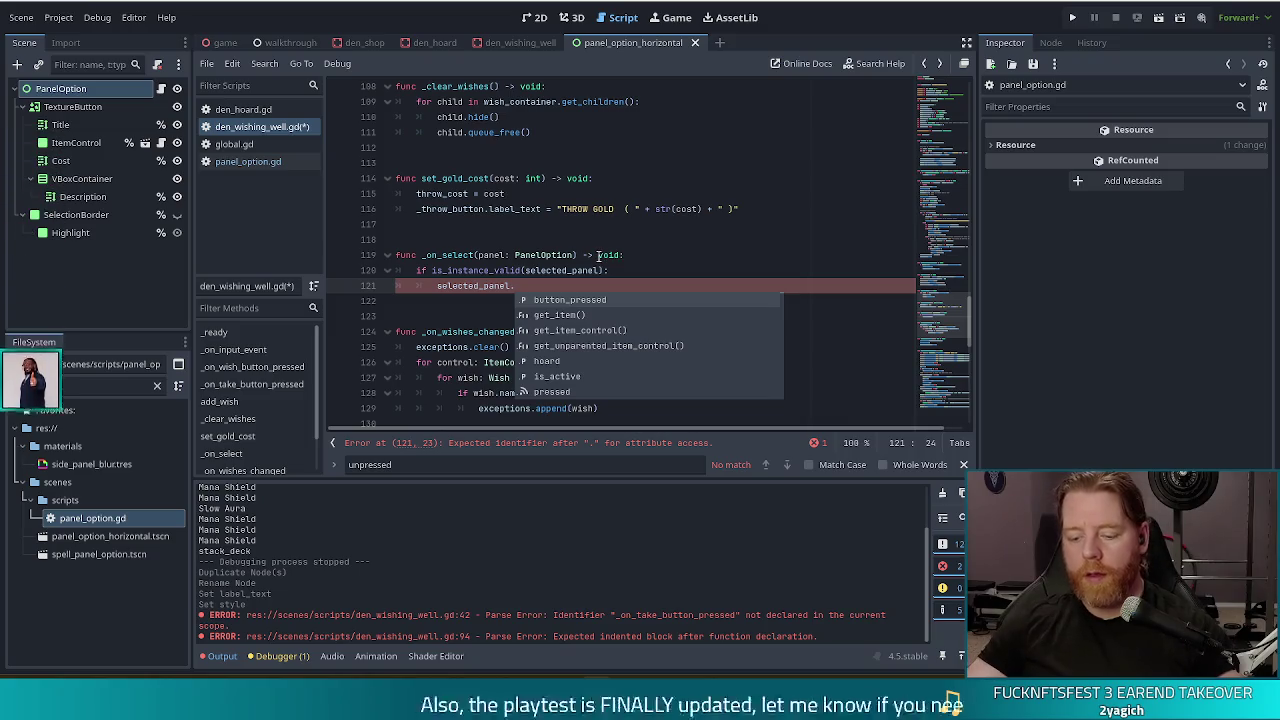
pyautogui.write('t')
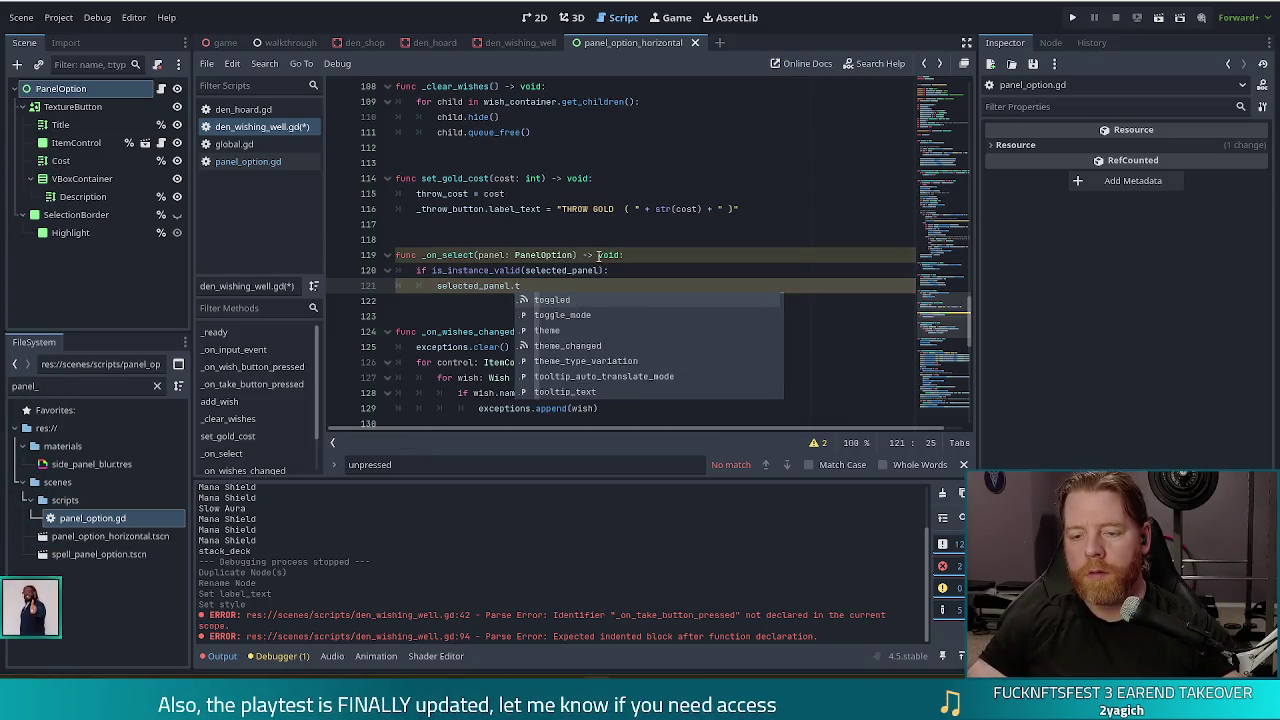
pyautogui.press('BackSpace')
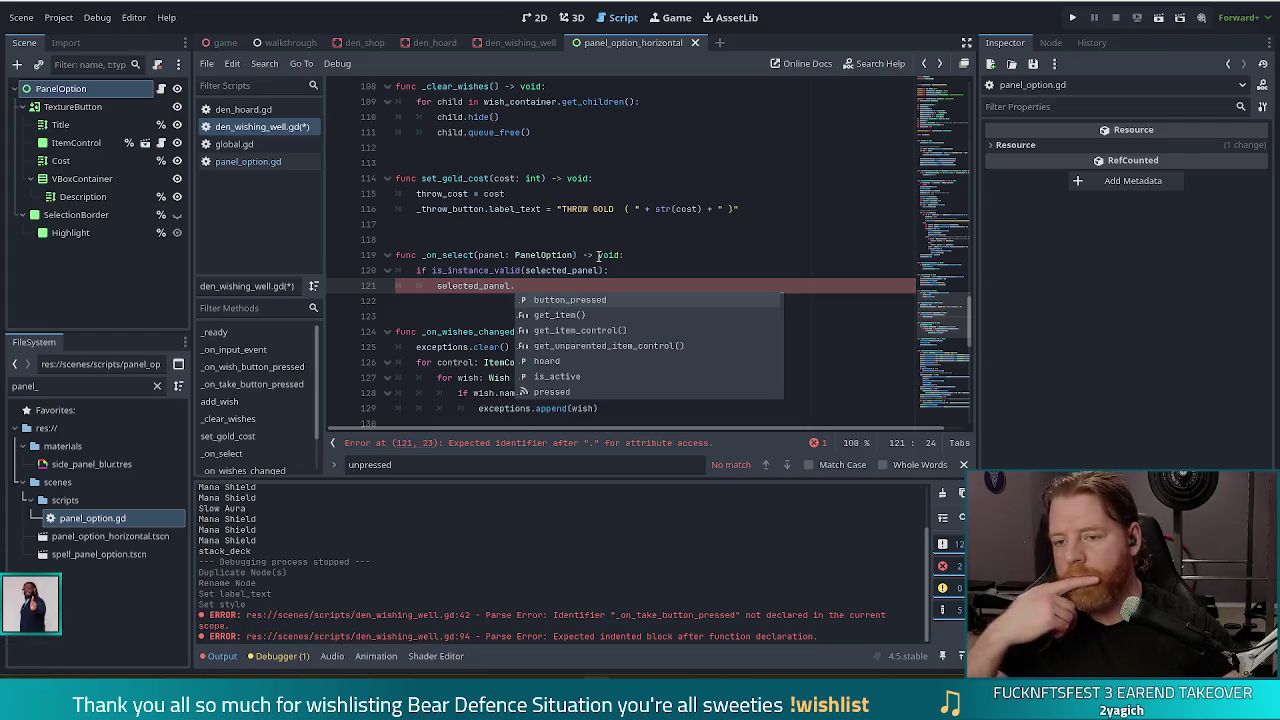
pyautogui.press('Return')
pyautogui.write('false')
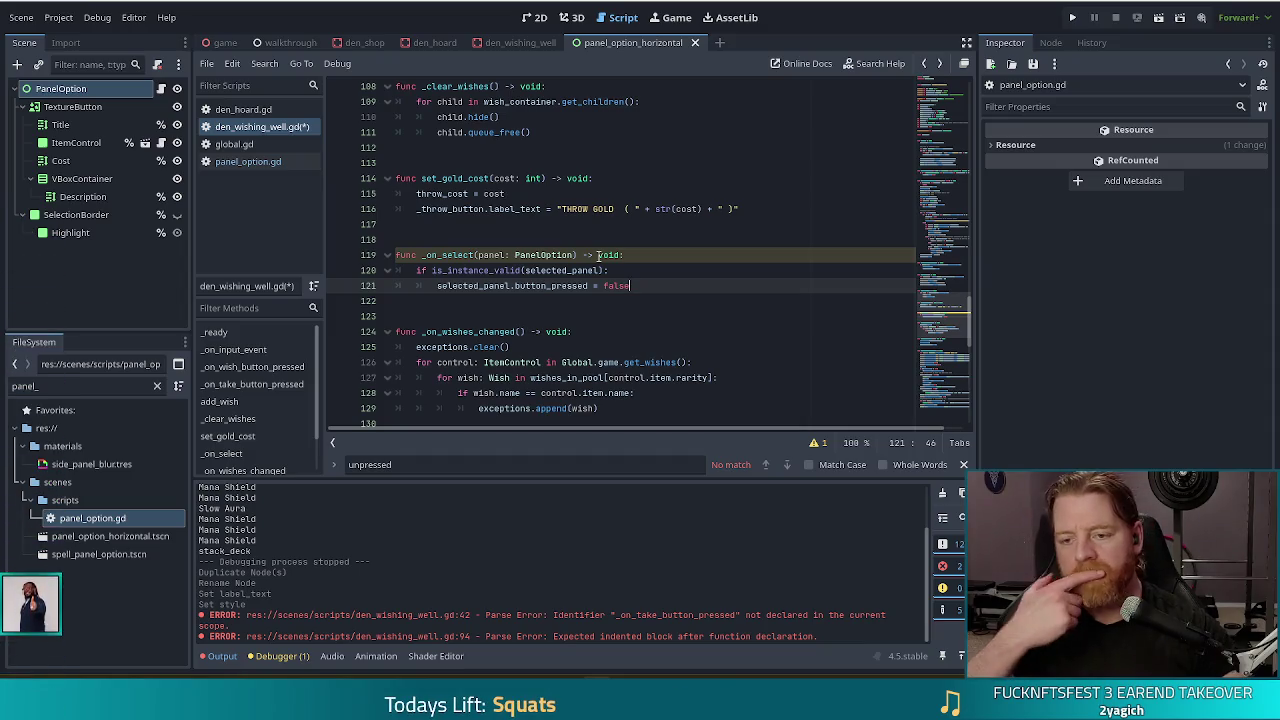
pyautogui.press('Return')
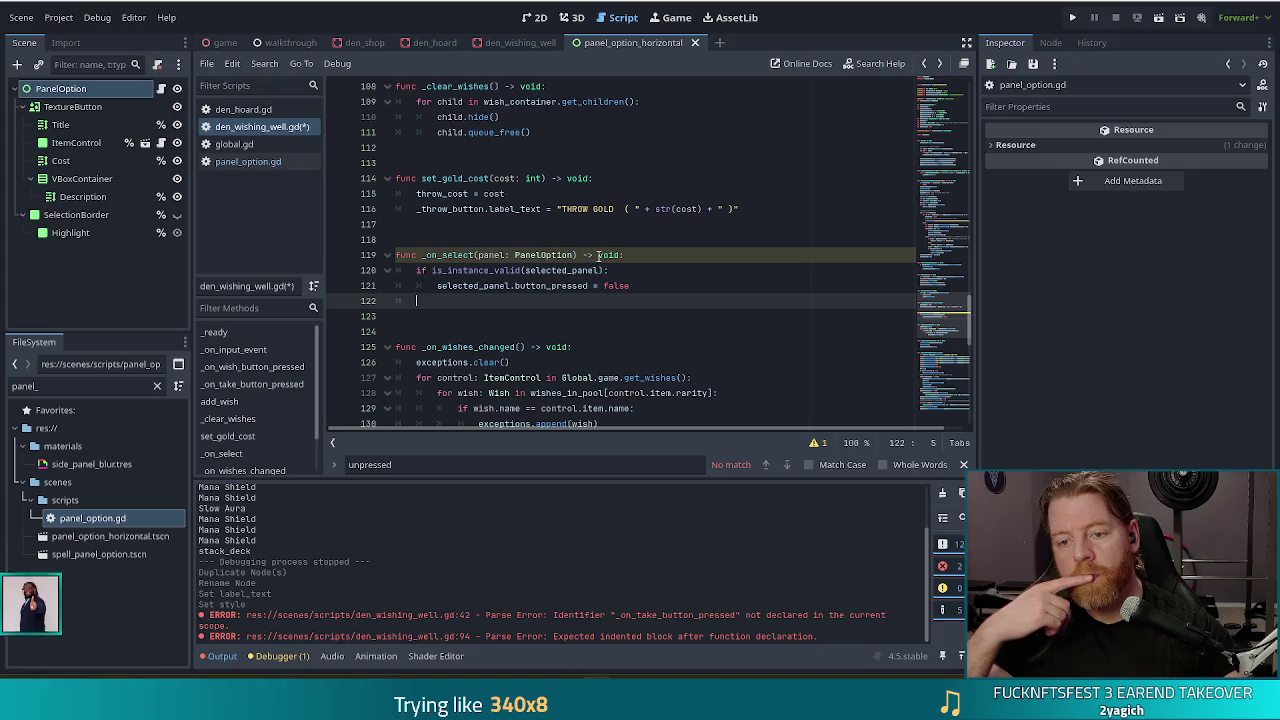
pyautogui.write('panel')
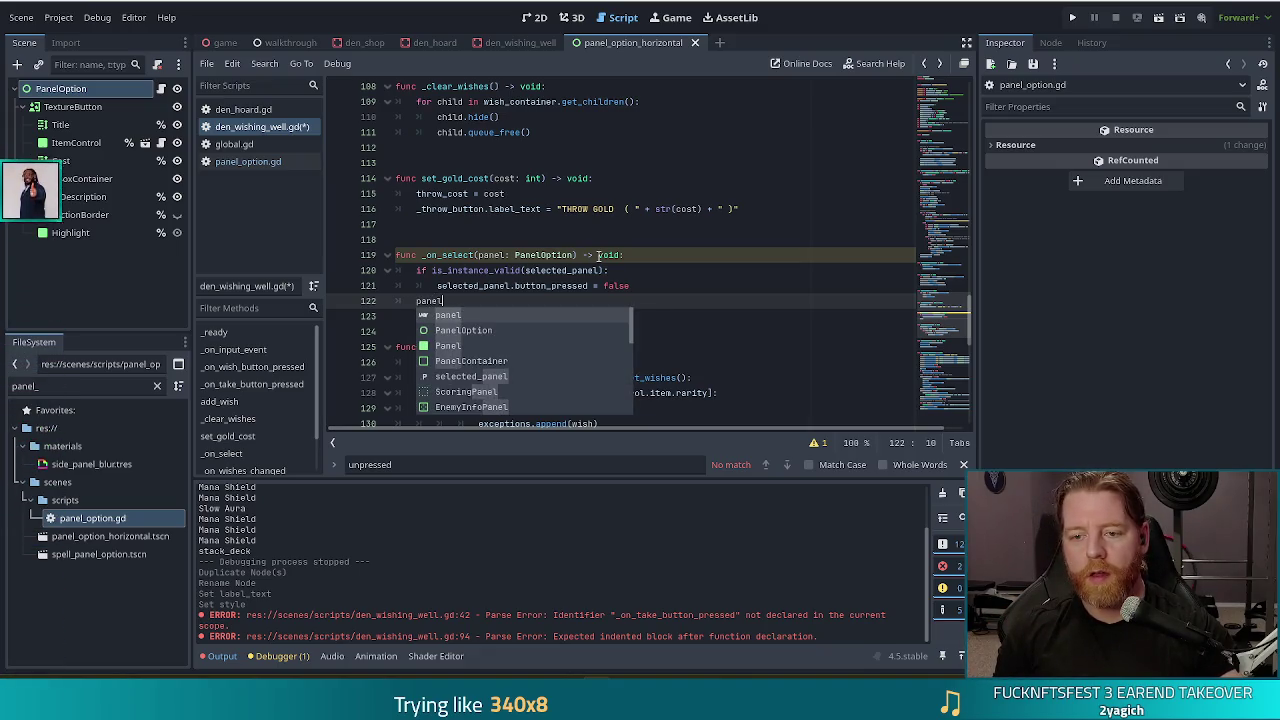
pyautogui.write('.button_pressed = true')
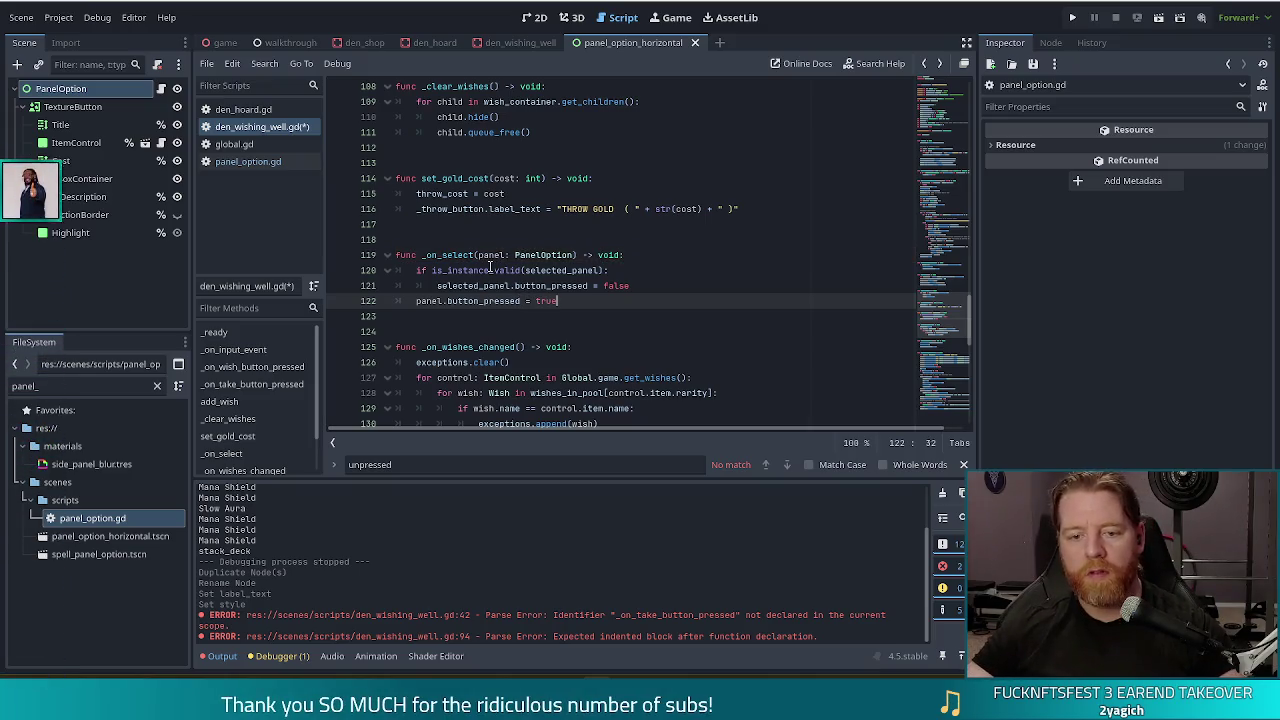
pyautogui.click(226, 401)
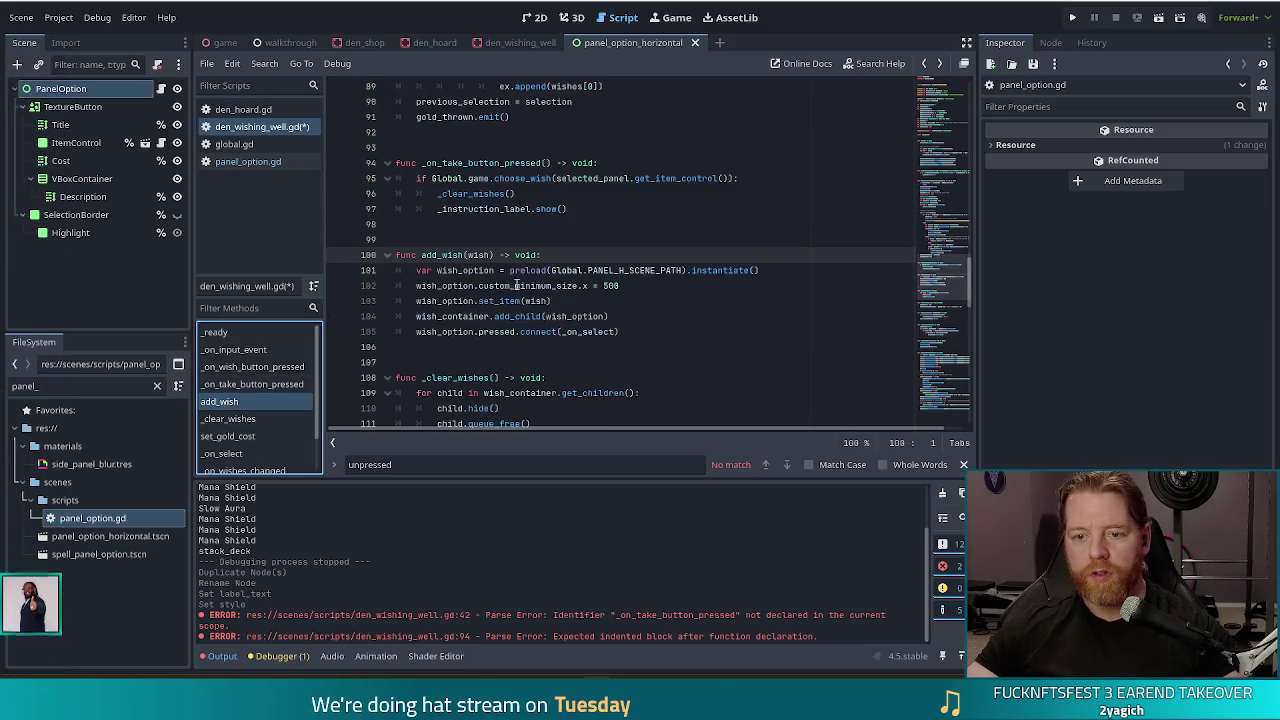
# Step: In add_wish, add wish_option.toggle_mode = true after the connect line
pyautogui.click(659, 328)
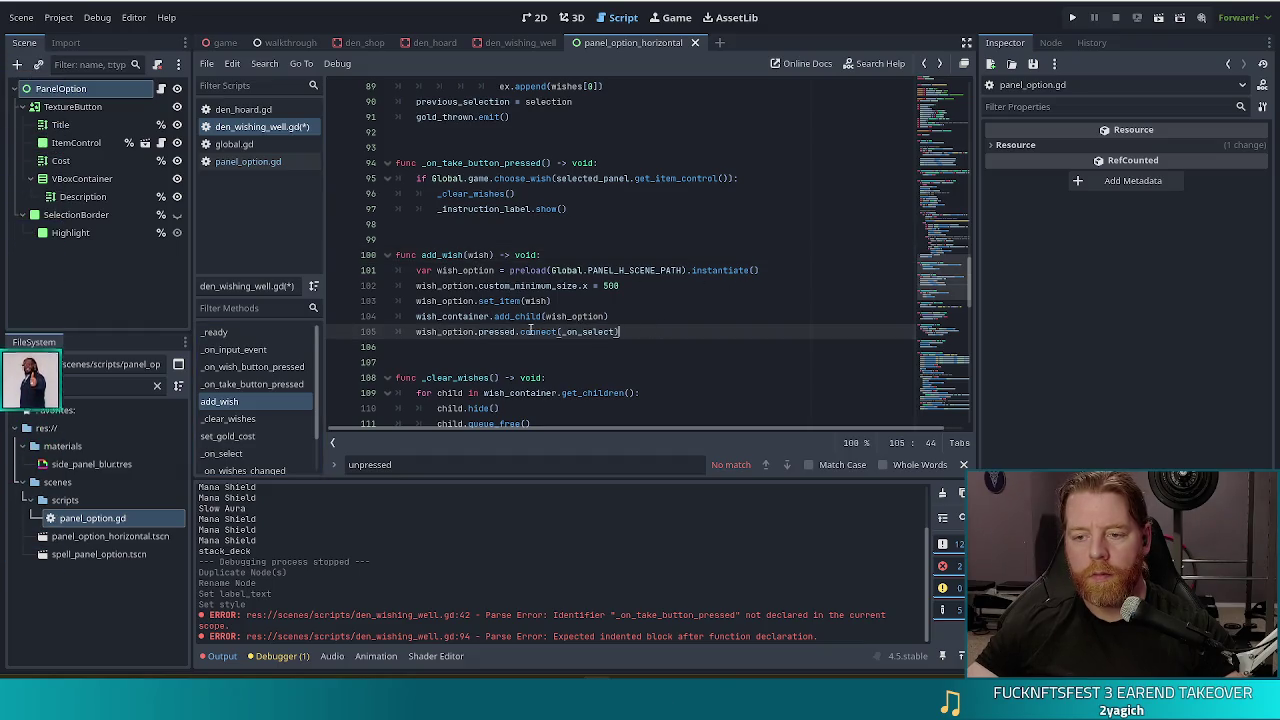
pyautogui.press('Return')
pyautogui.write('wish')
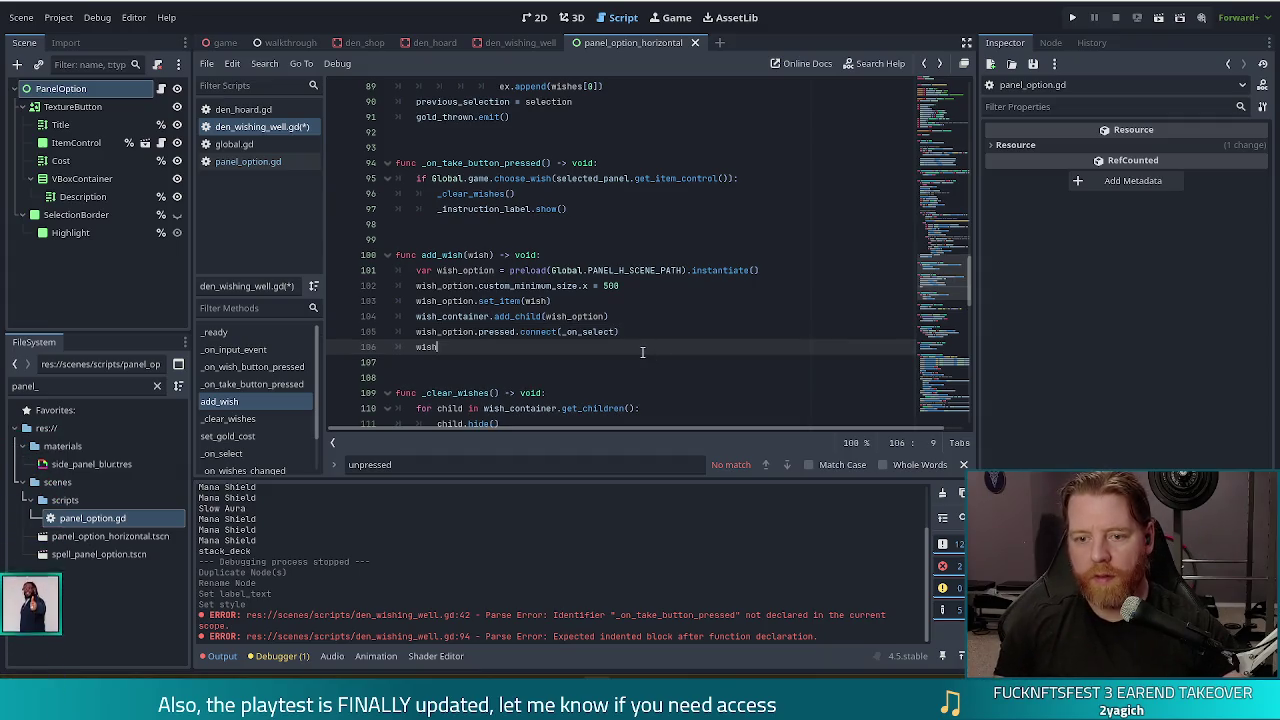
pyautogui.write('_op')
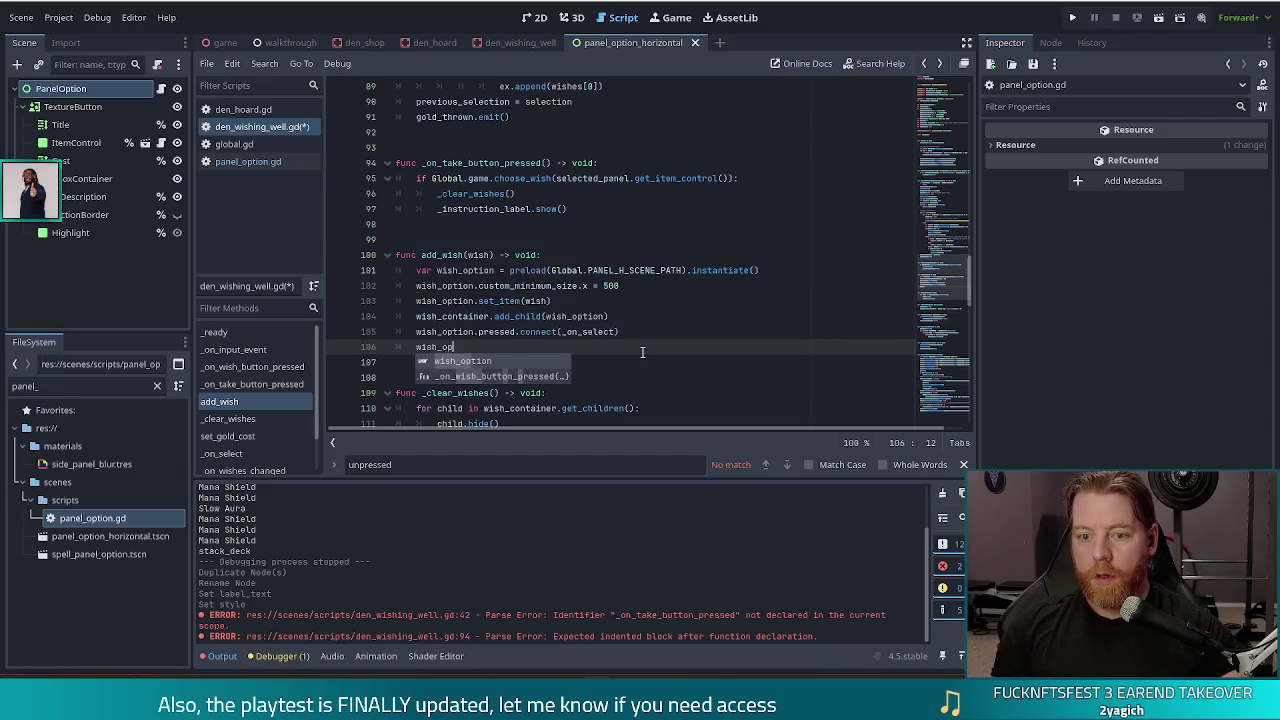
pyautogui.write('tion.to')
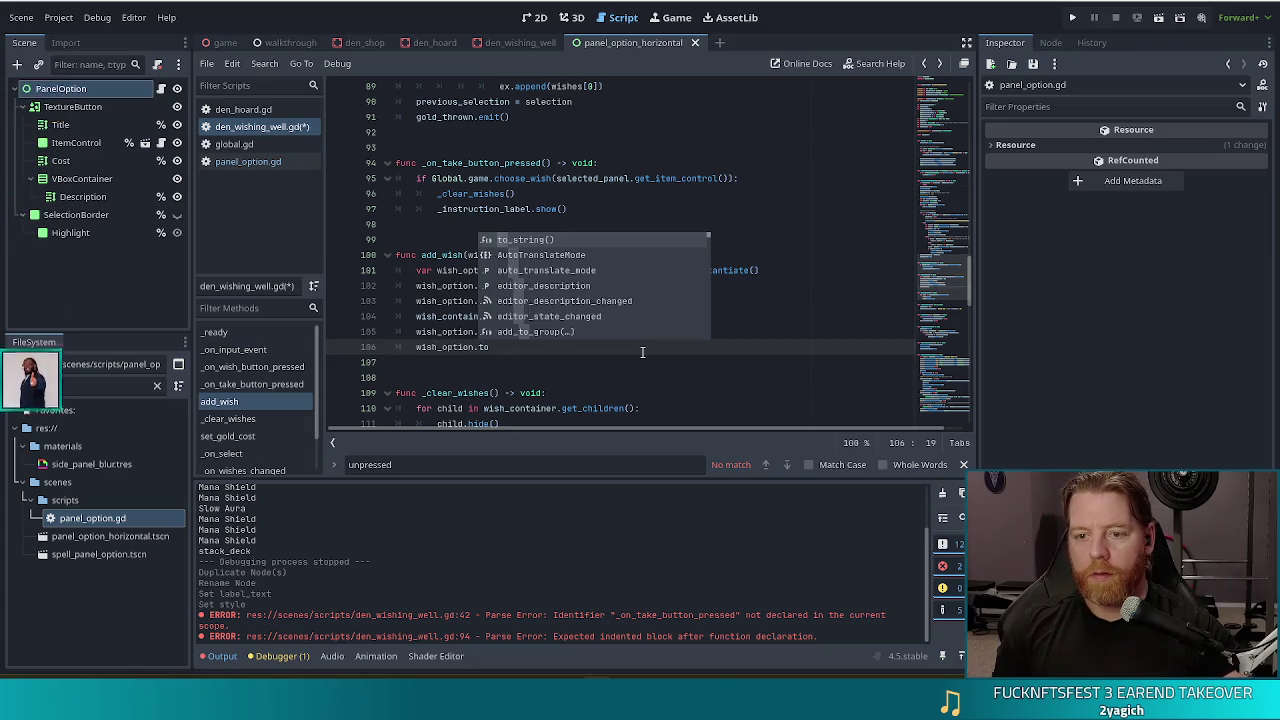
pyautogui.write('gg')
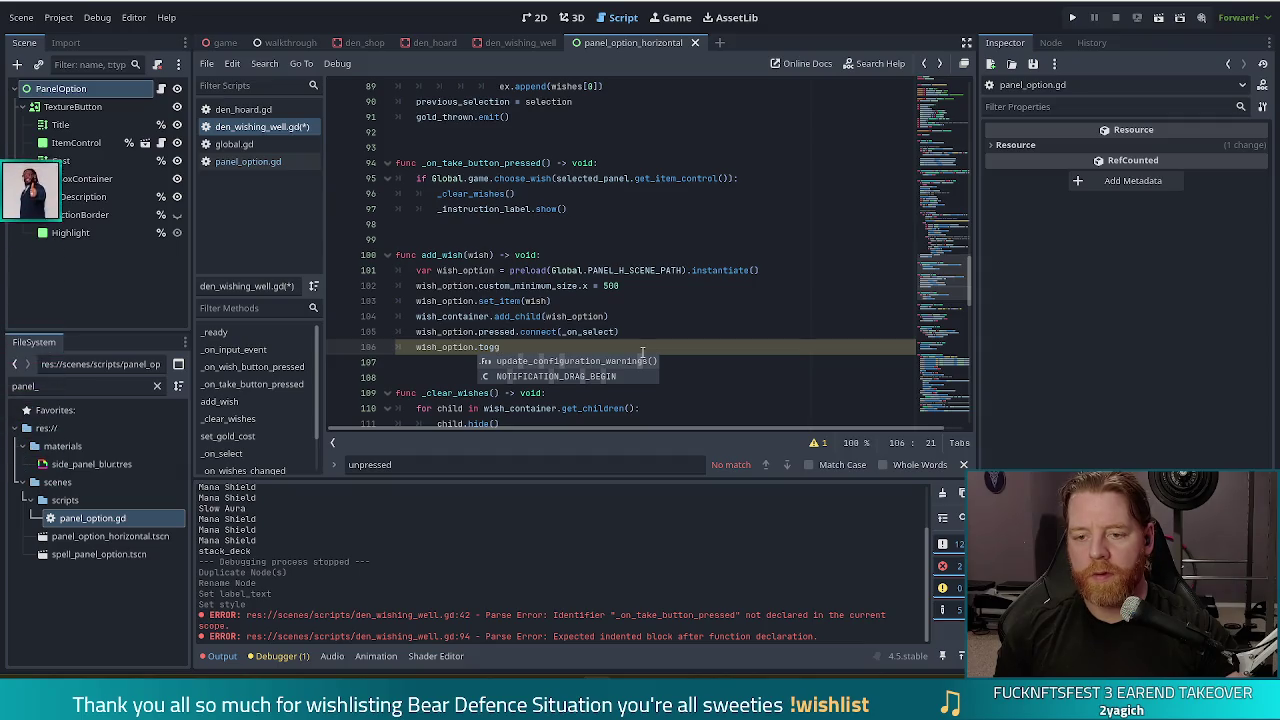
pyautogui.write('le_mod')
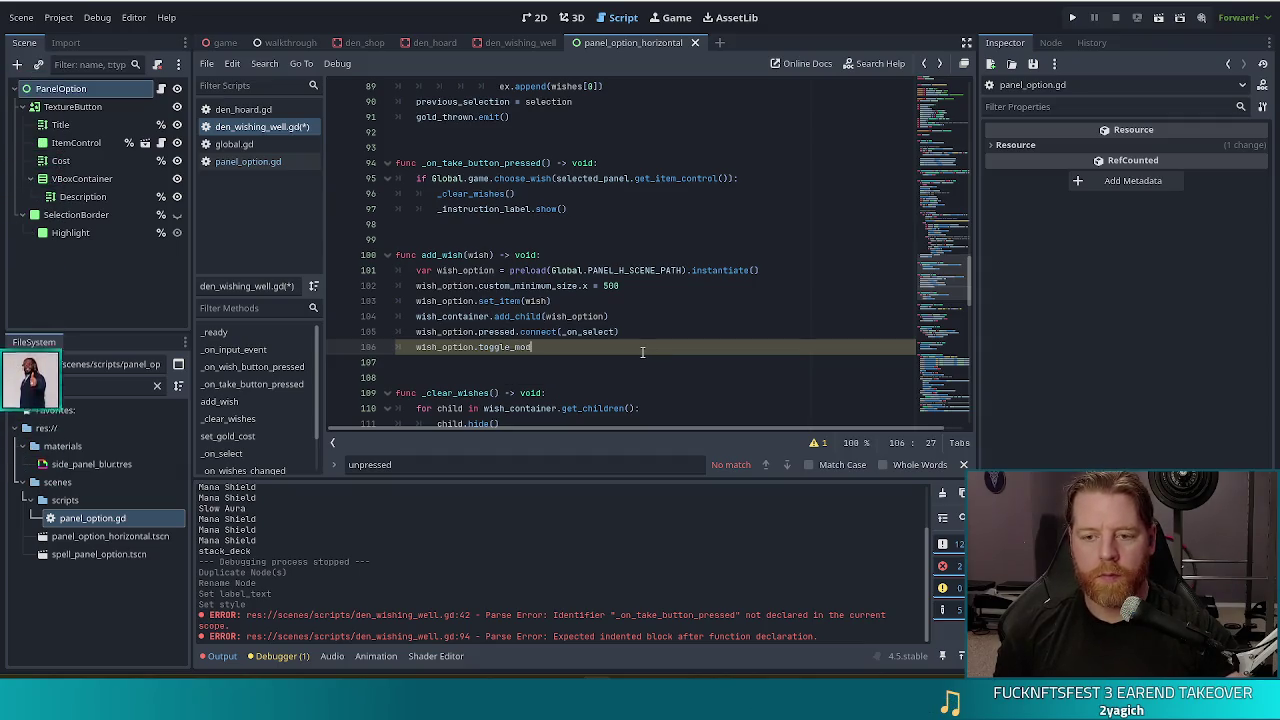
pyautogui.write('e = true')
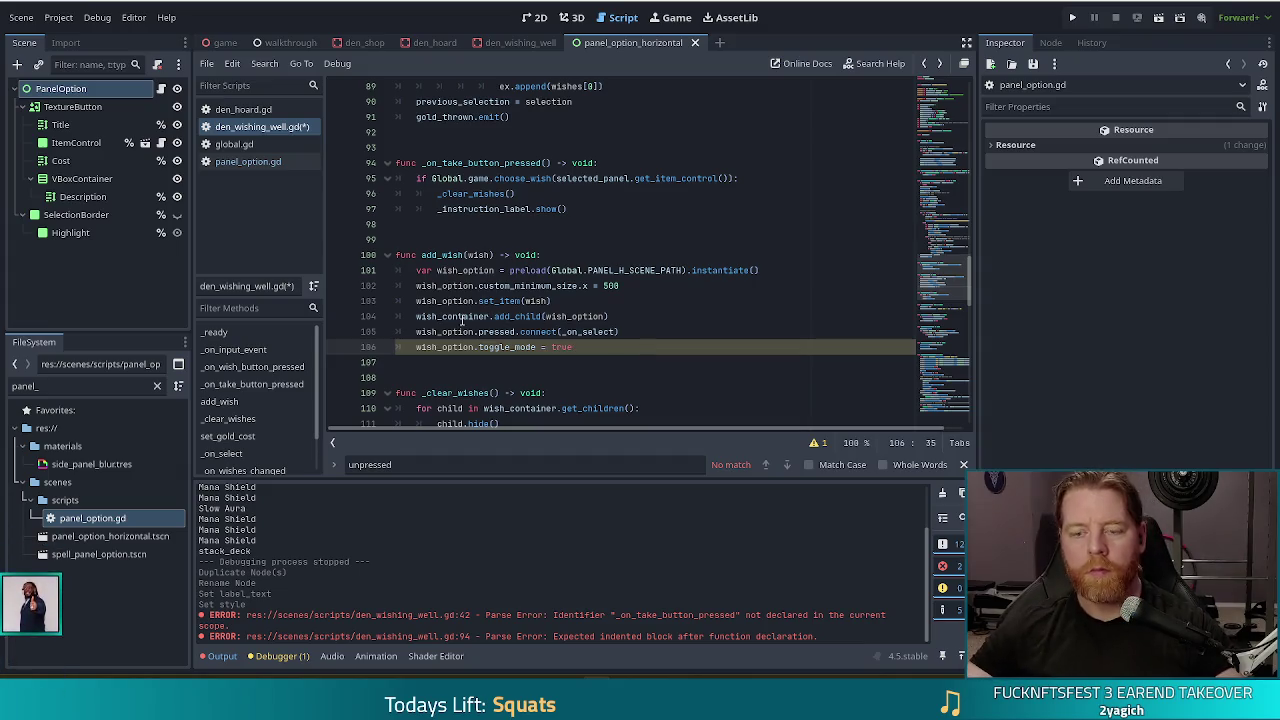
# Step: Check panel_option.gd's toggle_mode setter, then run the project to test
pyautogui.click(245, 163)
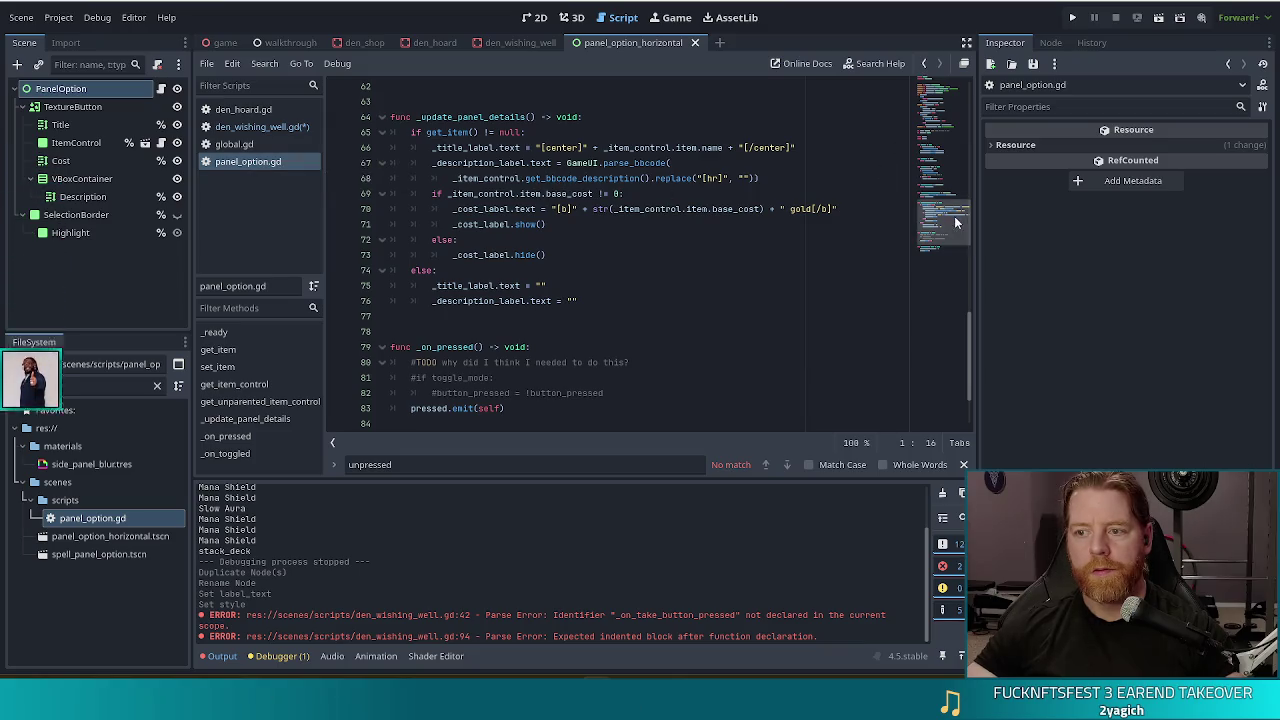
pyautogui.moveTo(955, 222); pyautogui.dragTo(950, 103)
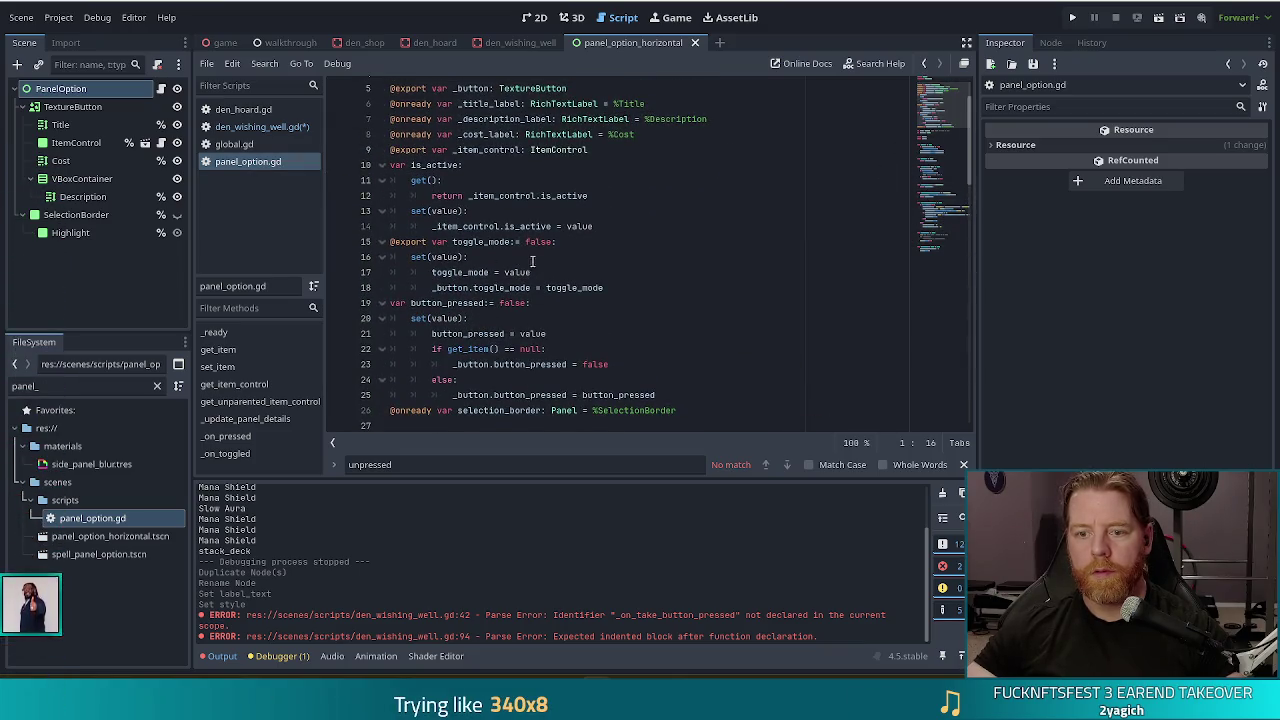
pyautogui.click(550, 274)
pyautogui.scroll(1, 592, 279)
pyautogui.hotkey('alt', 'Left')
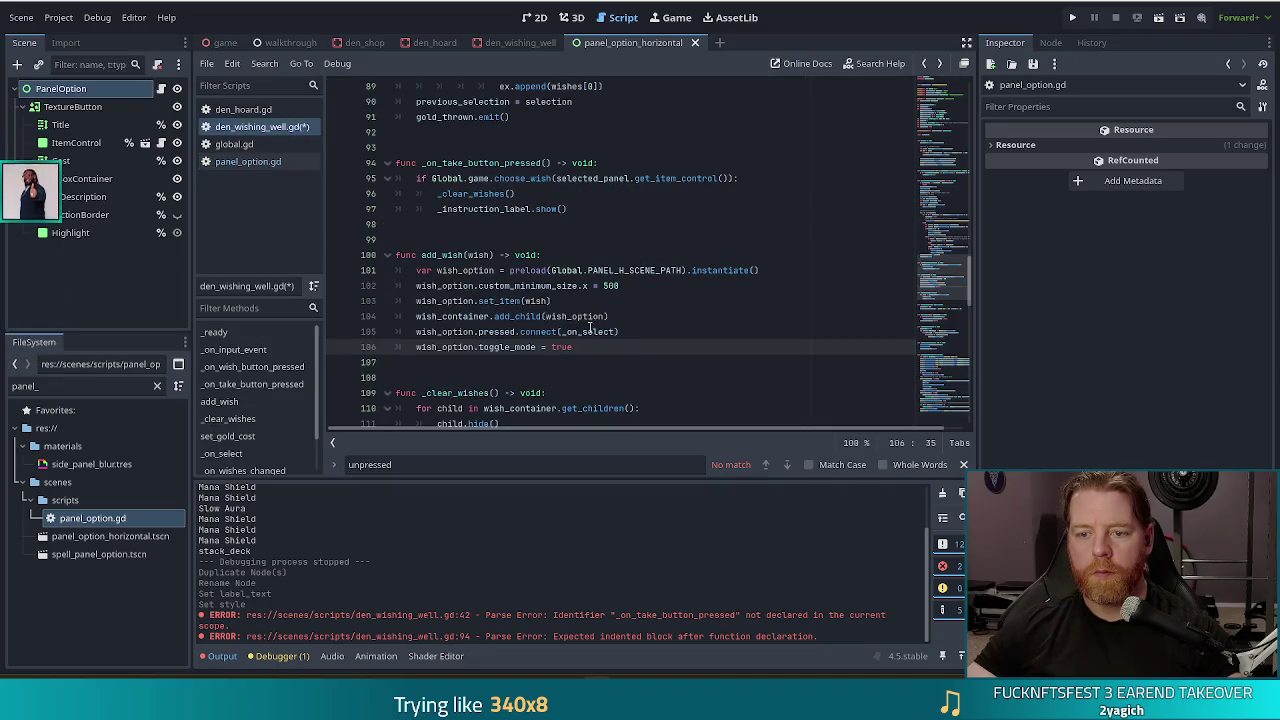
pyautogui.click(583, 331)
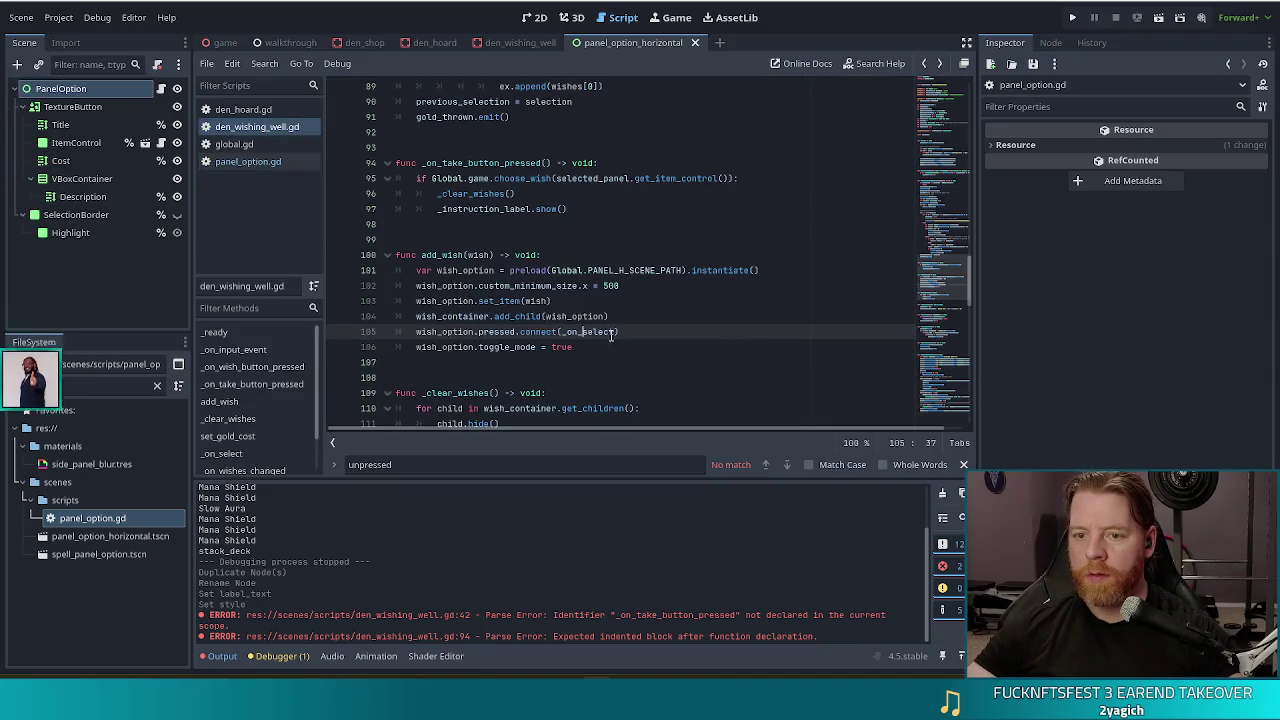
pyautogui.click(1072, 17)
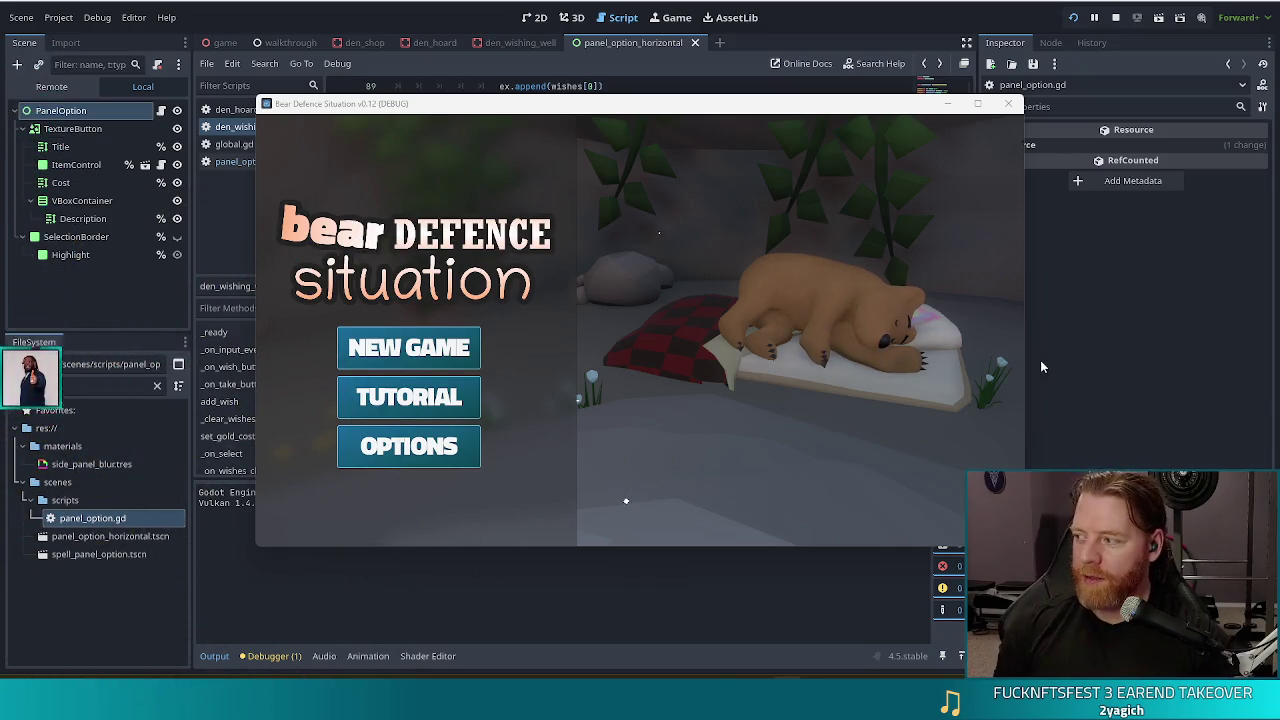
# Step: Start a New Game, open the wishing well, click a wish card, then return to the editor
pyautogui.click(368, 345)
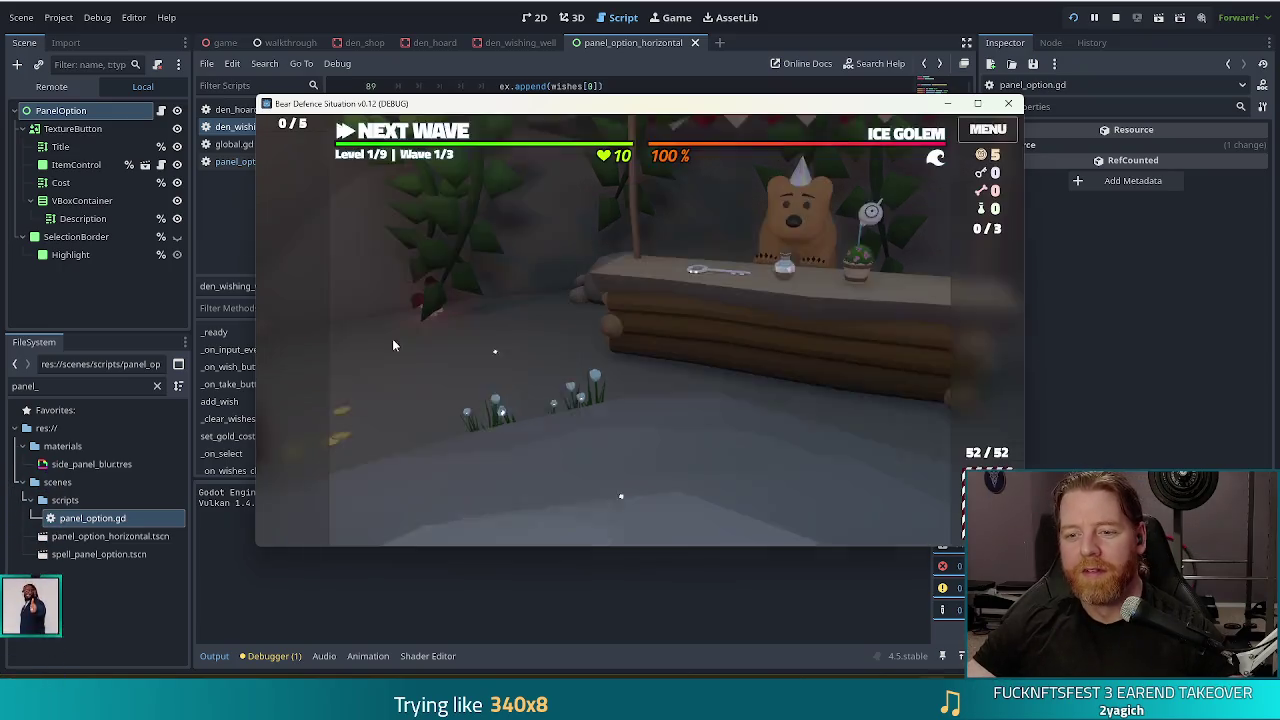
pyautogui.click(709, 400)
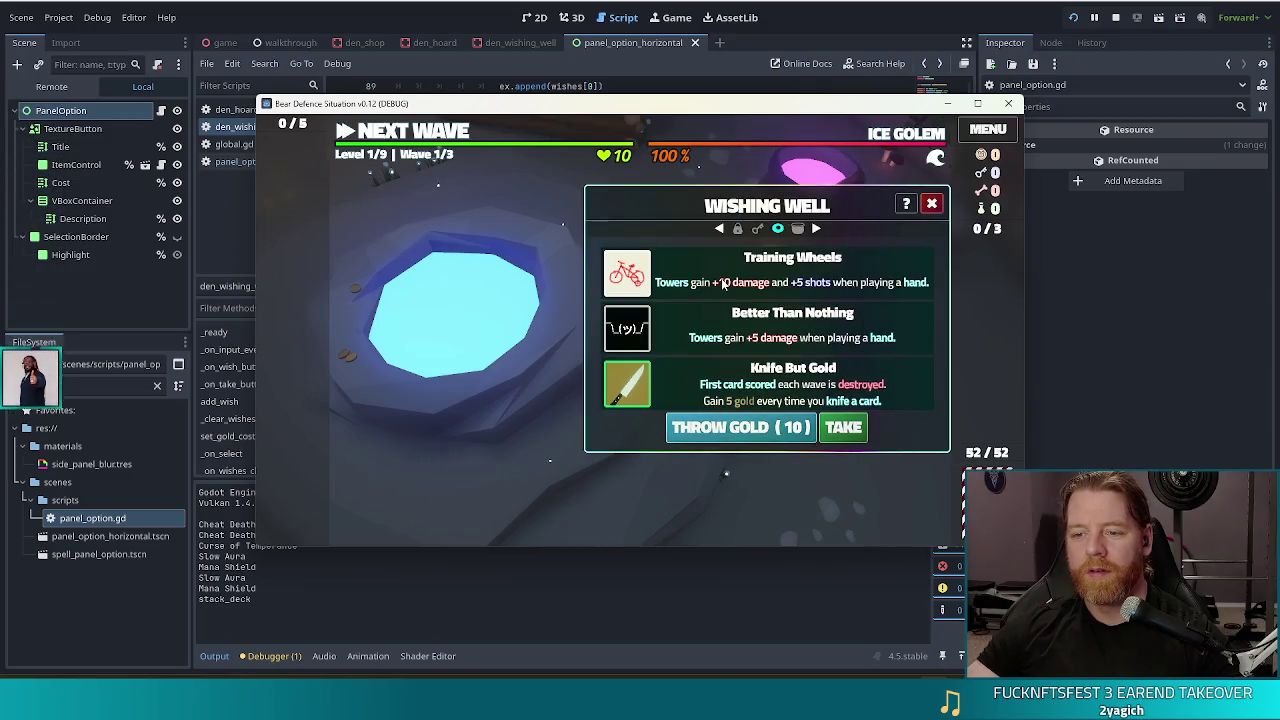
pyautogui.click(717, 337)
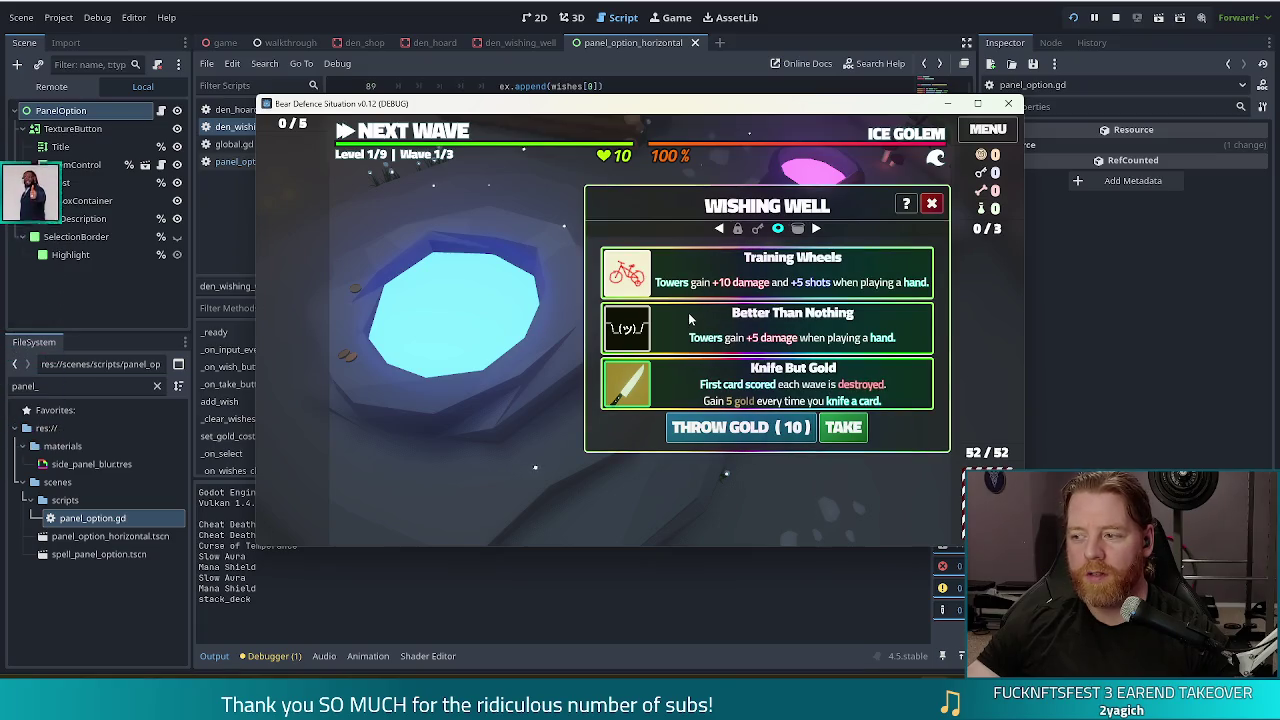
pyautogui.moveTo(644, 318)
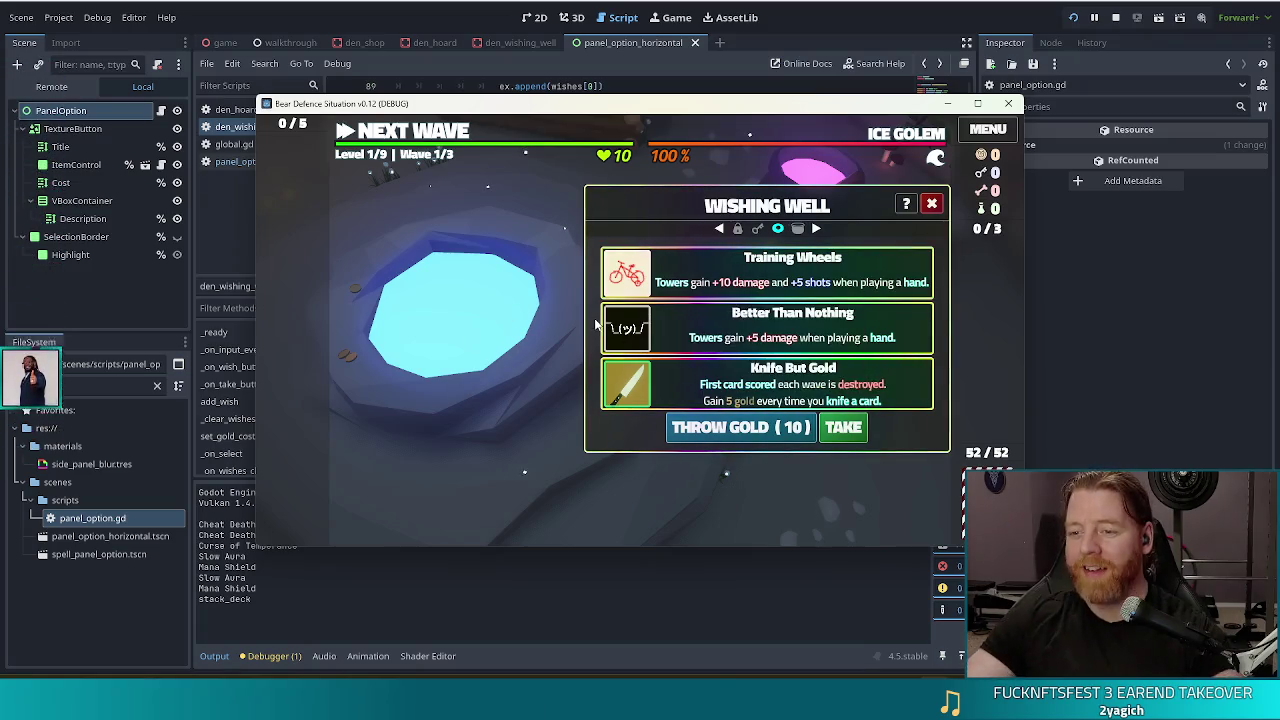
pyautogui.hotkey('alt', 'Tab')
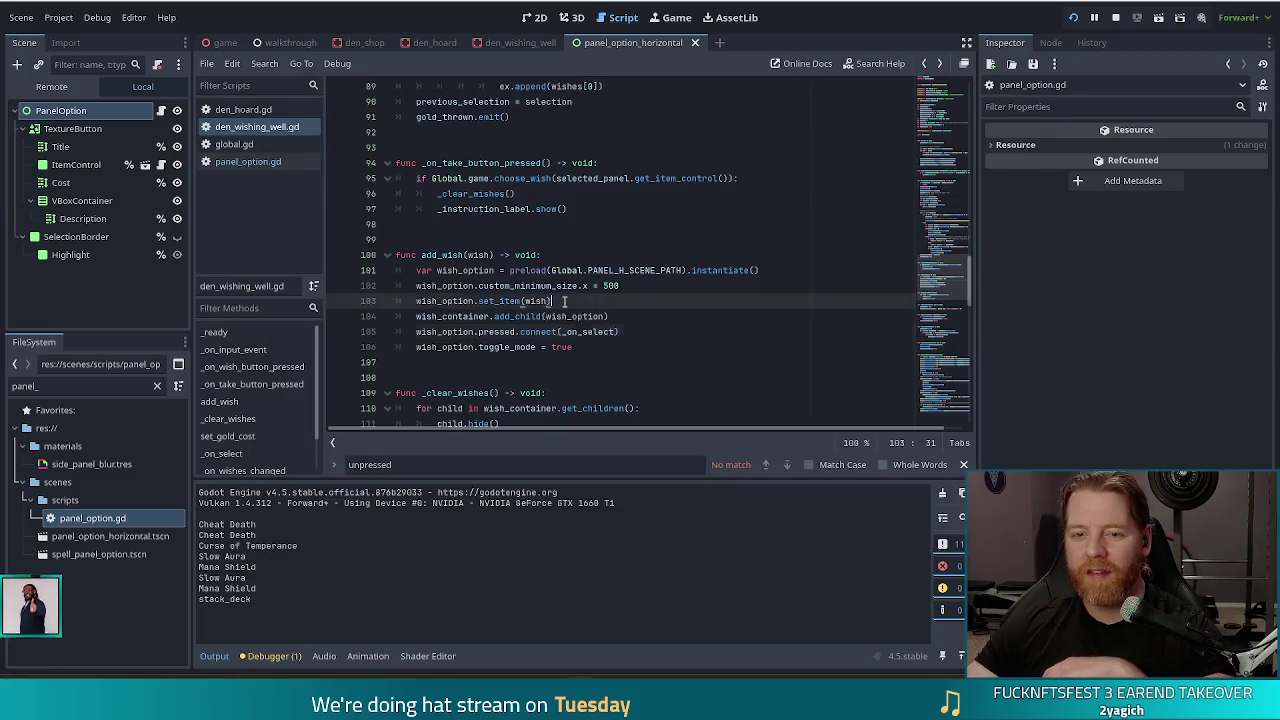
# Step: Review the _on_select function in den_wishing_well.gd, then bring up the Bear Defence Situation Steam page
pyautogui.click(248, 161)
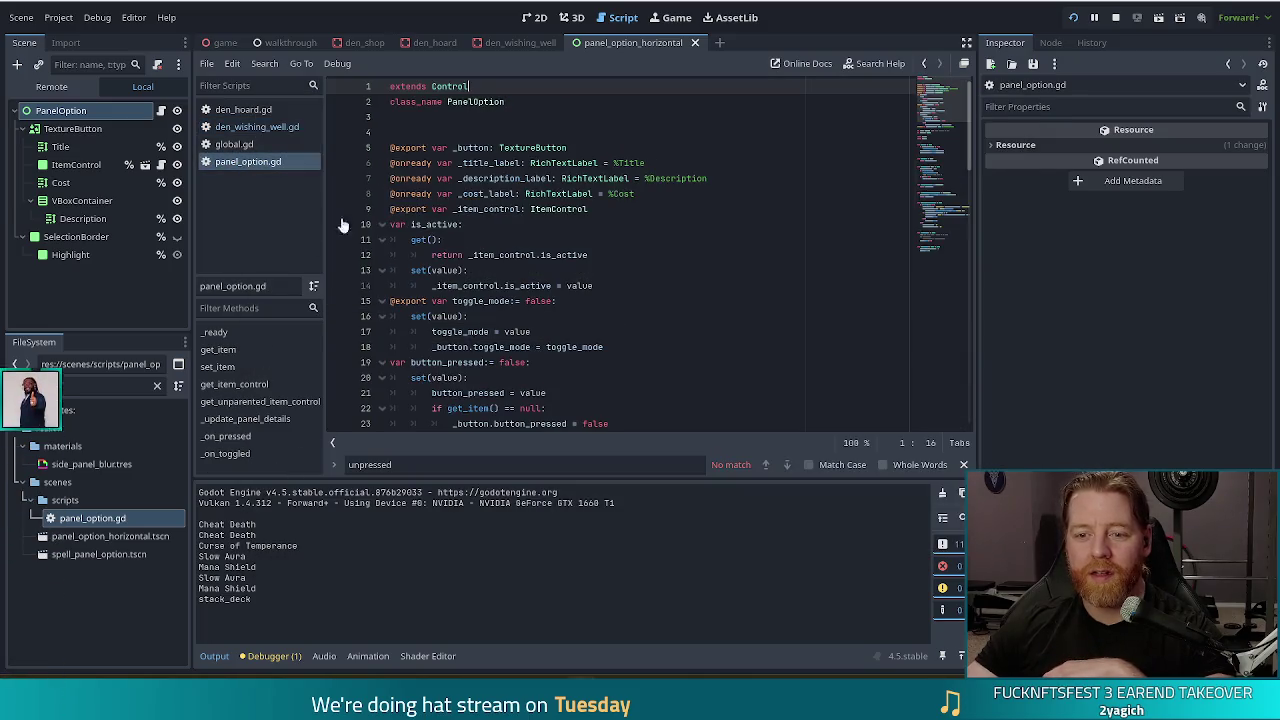
pyautogui.click(250, 126)
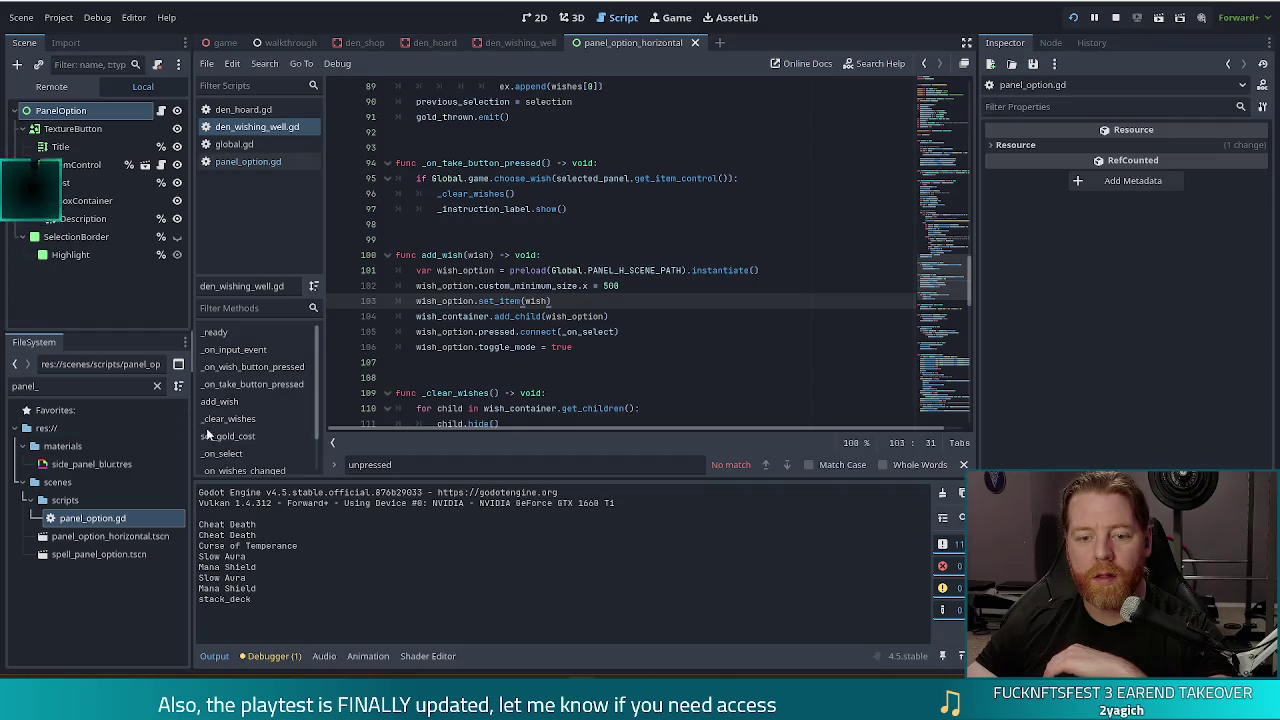
pyautogui.click(229, 453)
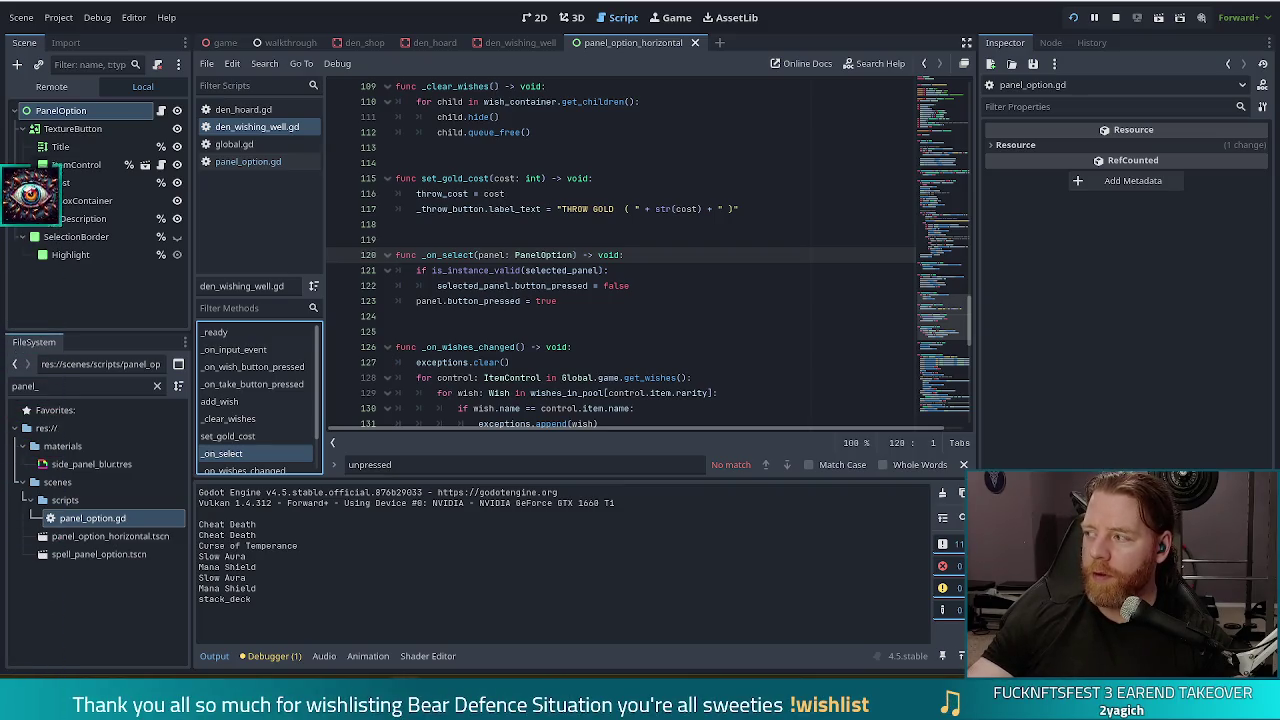
pyautogui.hotkey('alt', 'Tab')
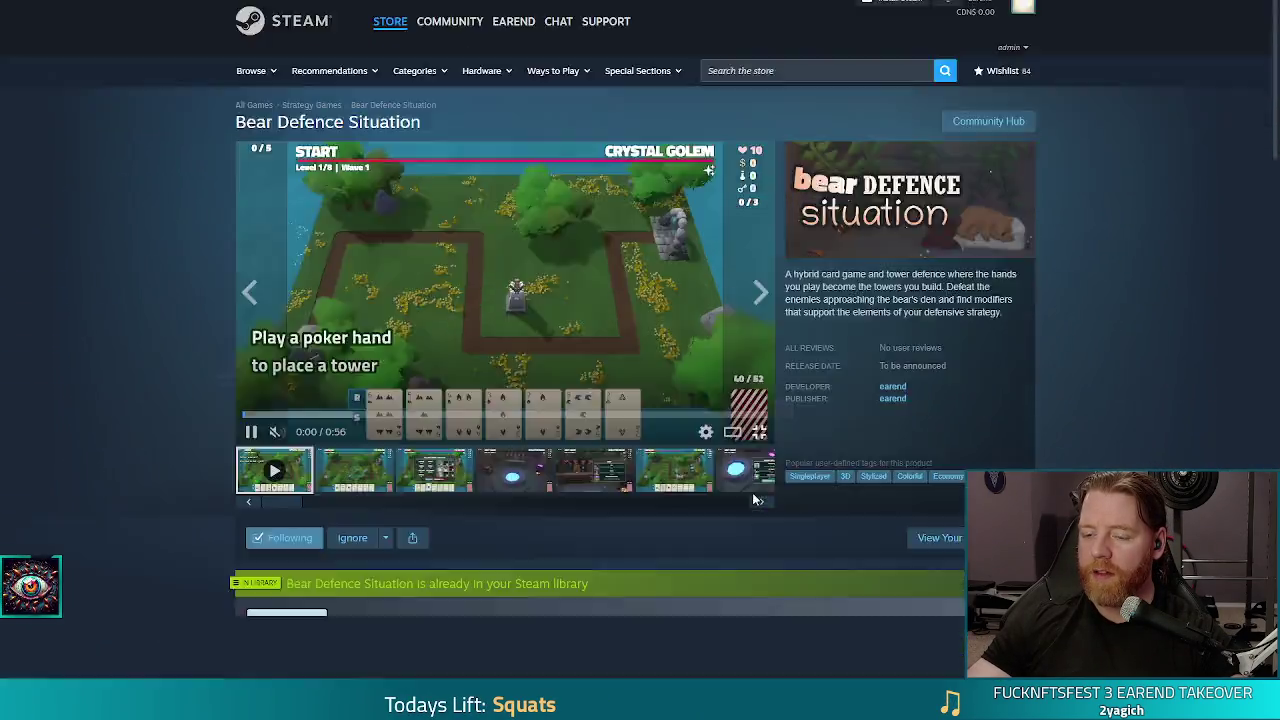
# Step: Watch the Bear Defence Situation store trailer in fullscreen, then leave fullscreen
pyautogui.doubleClick(614, 463)
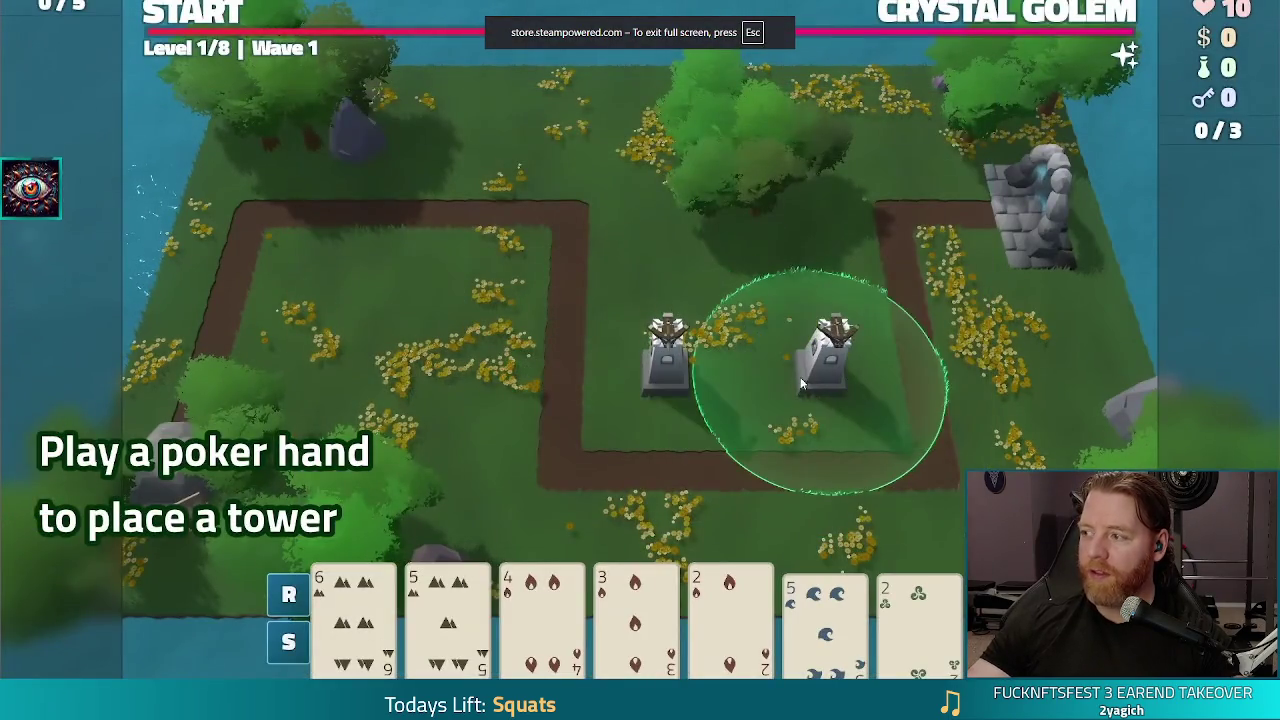
pyautogui.click(800, 377)
pyautogui.click(228, 8)
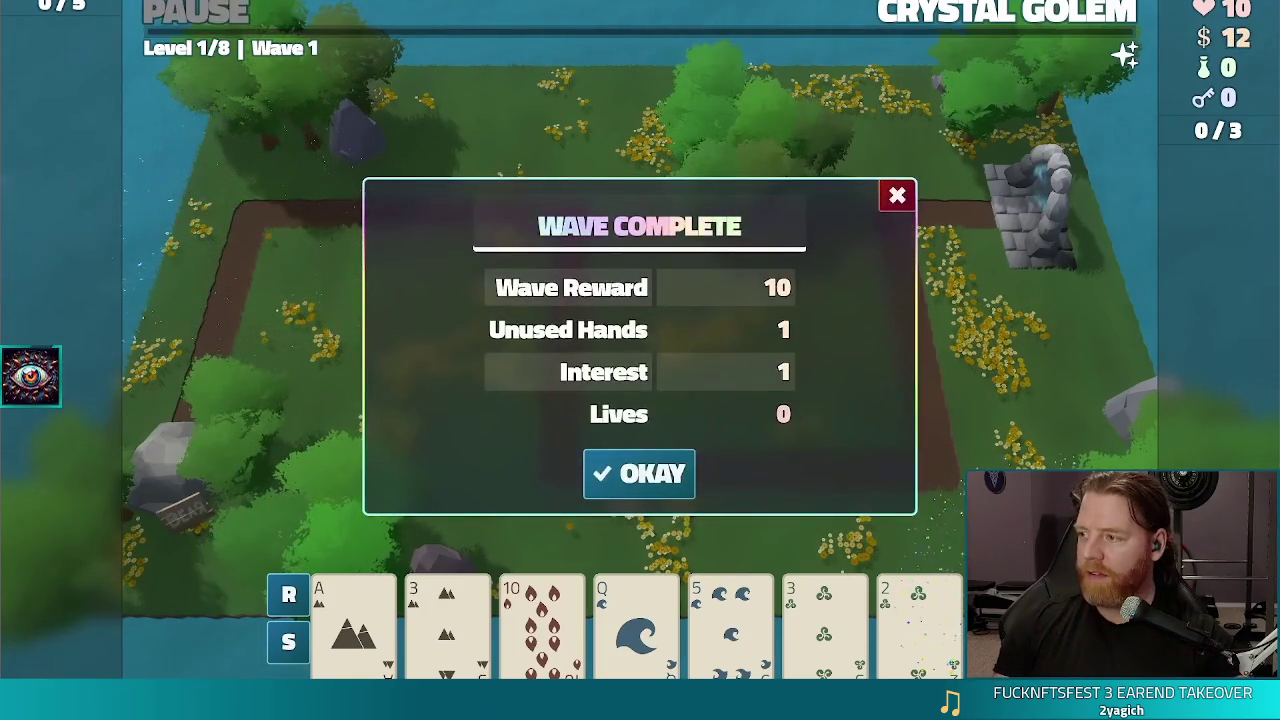
pyautogui.click(639, 474)
pyautogui.click(700, 470)
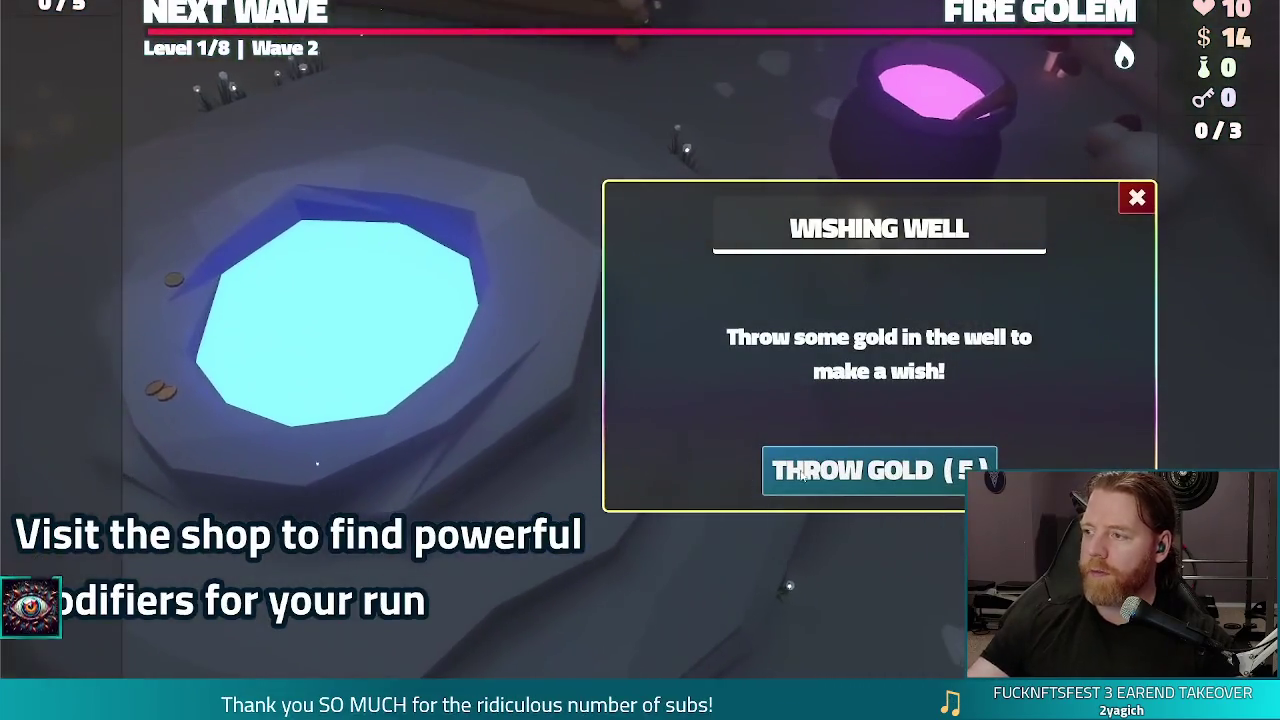
pyautogui.click(900, 472)
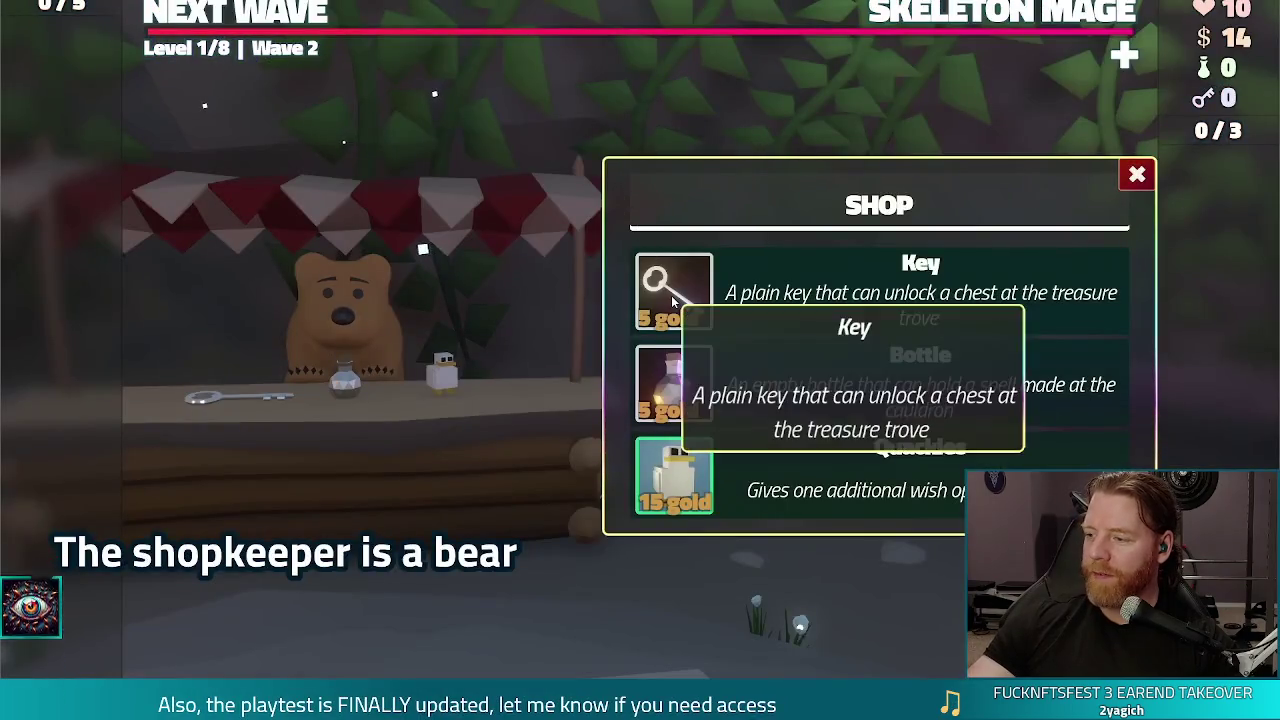
pyautogui.click(674, 292)
pyautogui.click(366, 297)
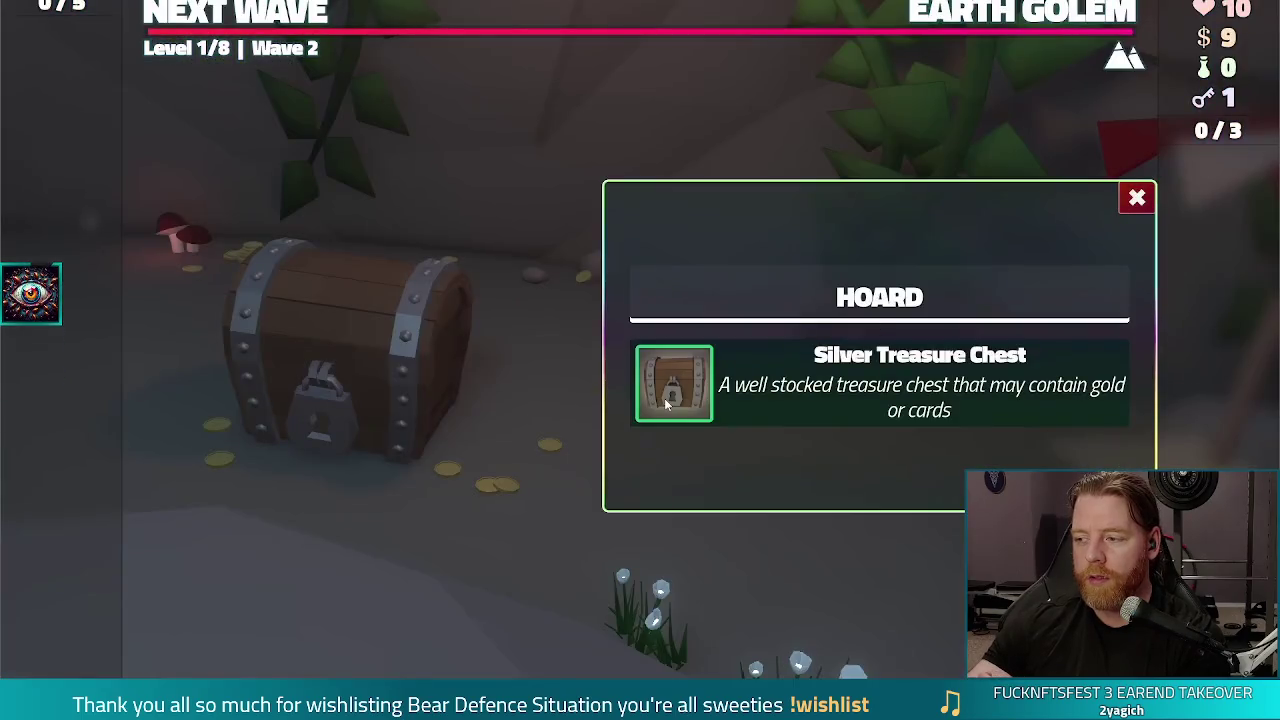
pyautogui.click(664, 398)
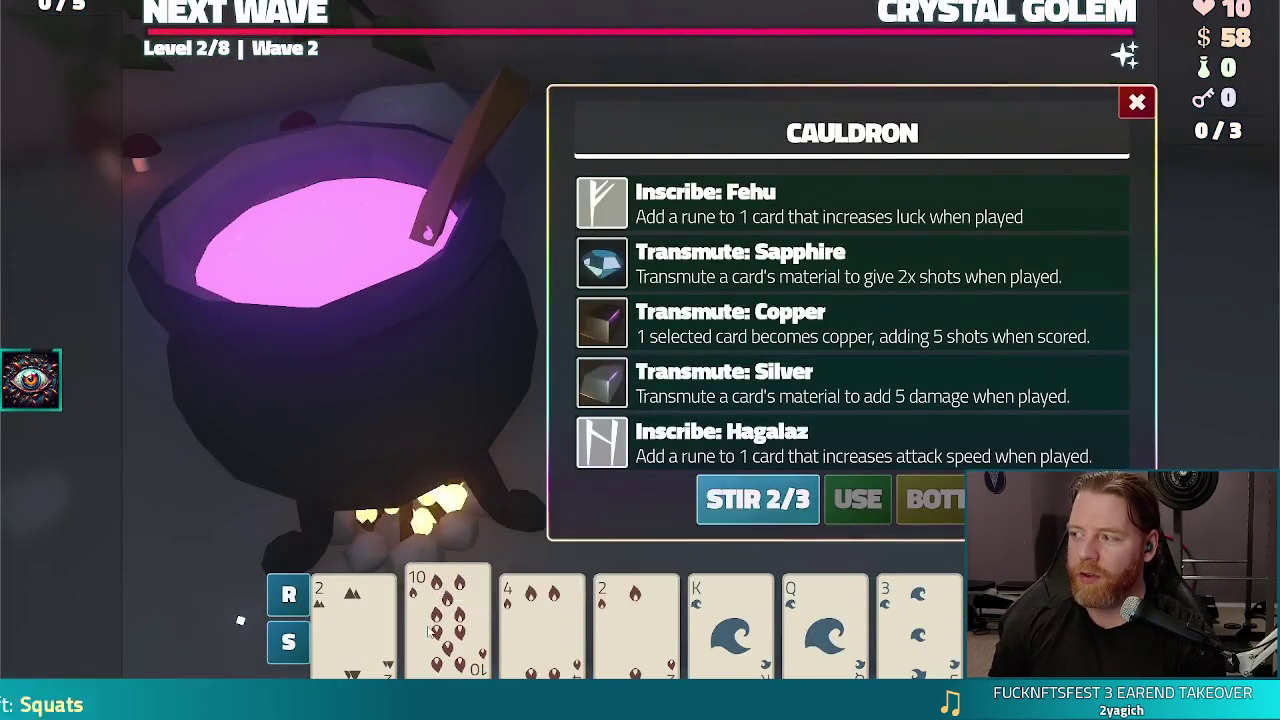
pyautogui.click(920, 278)
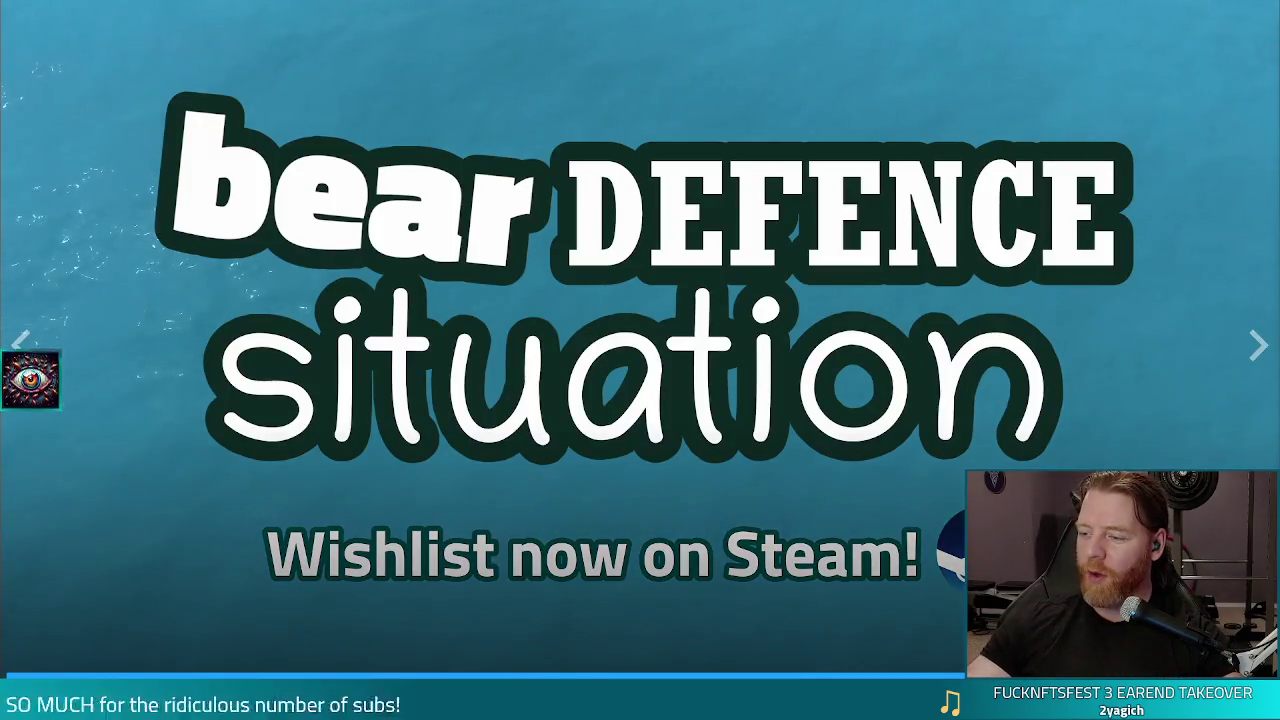
pyautogui.press('Escape')
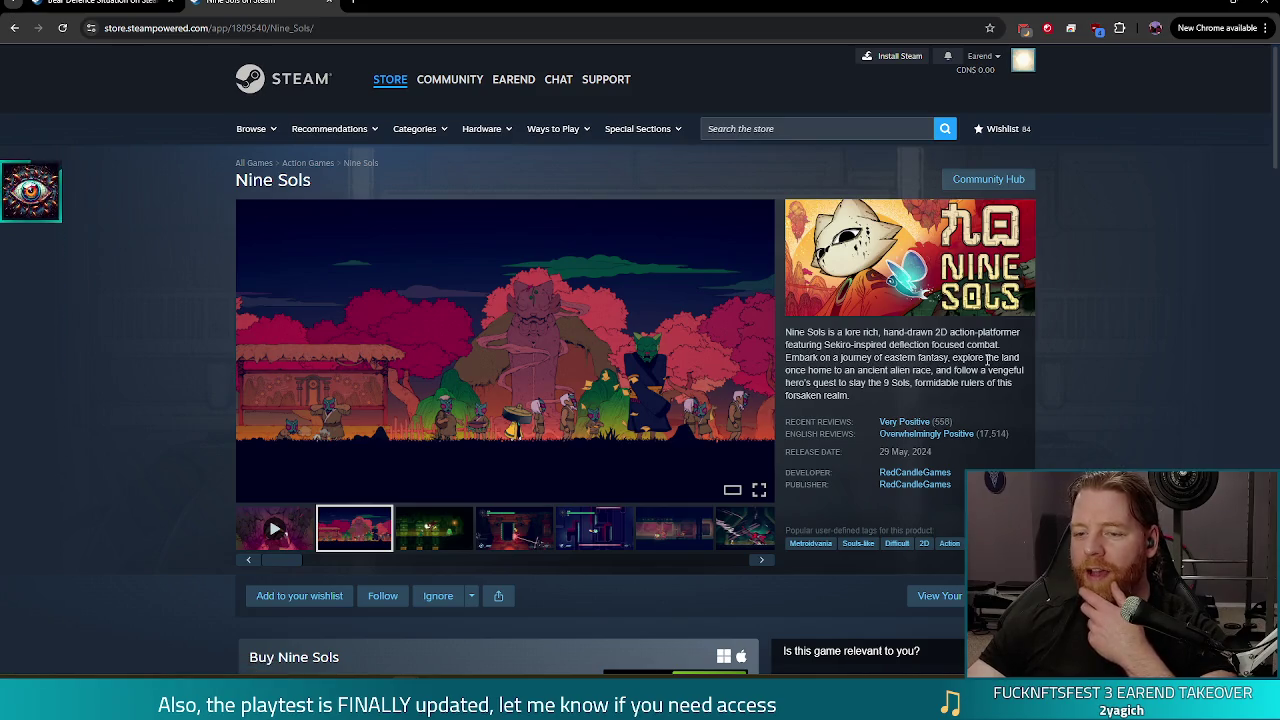
# Step: Start the Nine Sols trailer from the video thumbnail under the media viewer
pyautogui.click(274, 528)
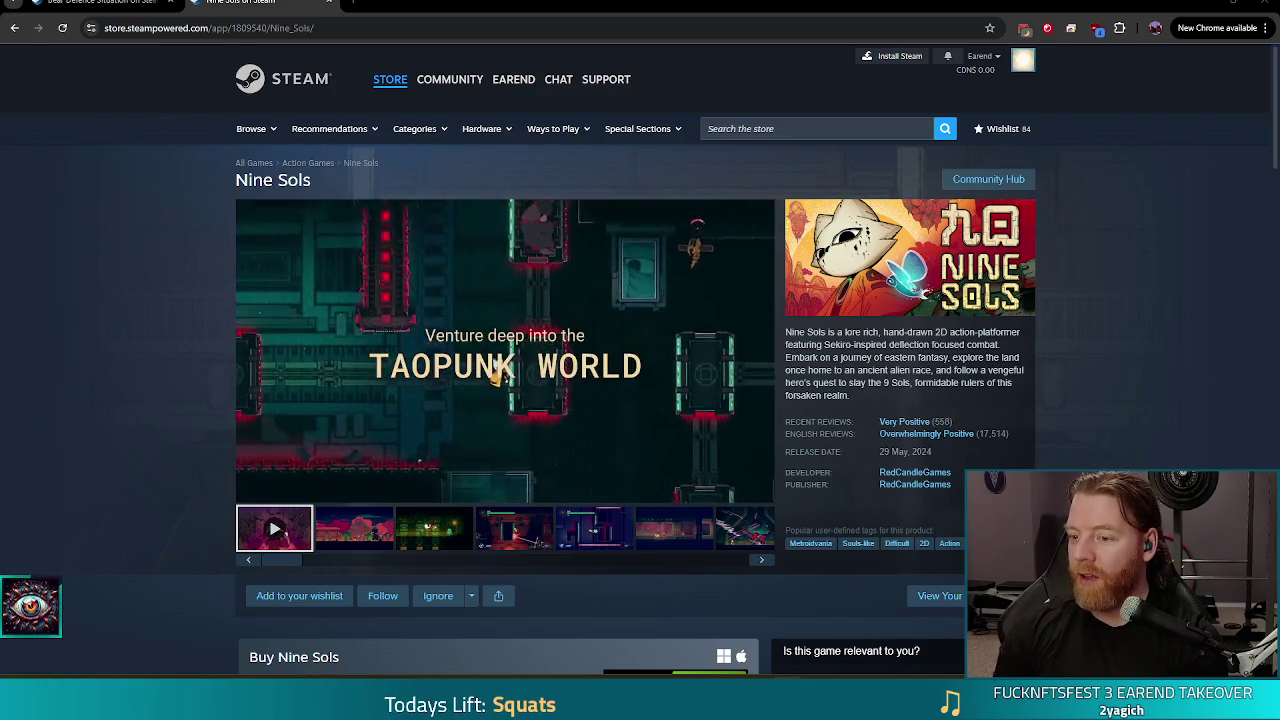
pyautogui.moveTo(935, 443)
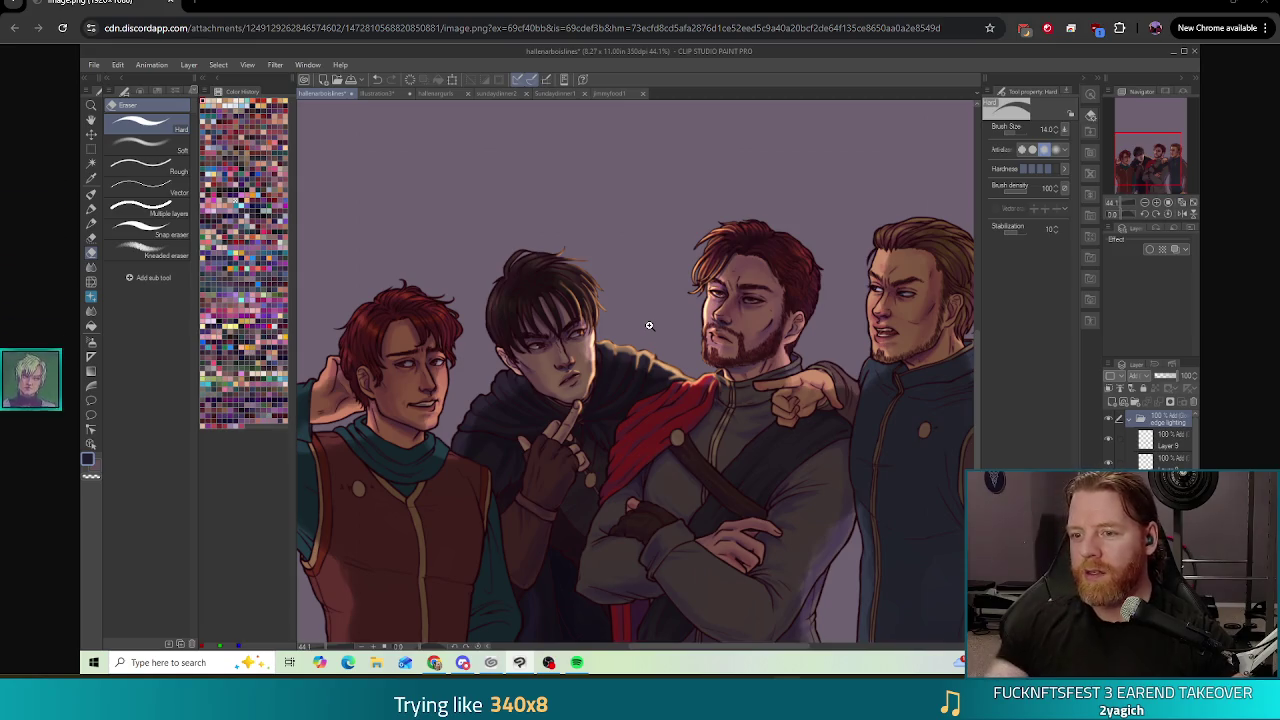
# Step: Close the image.png artwork tab, then close Chrome to return to the Godot editor
pyautogui.scroll(1, 784, 303)
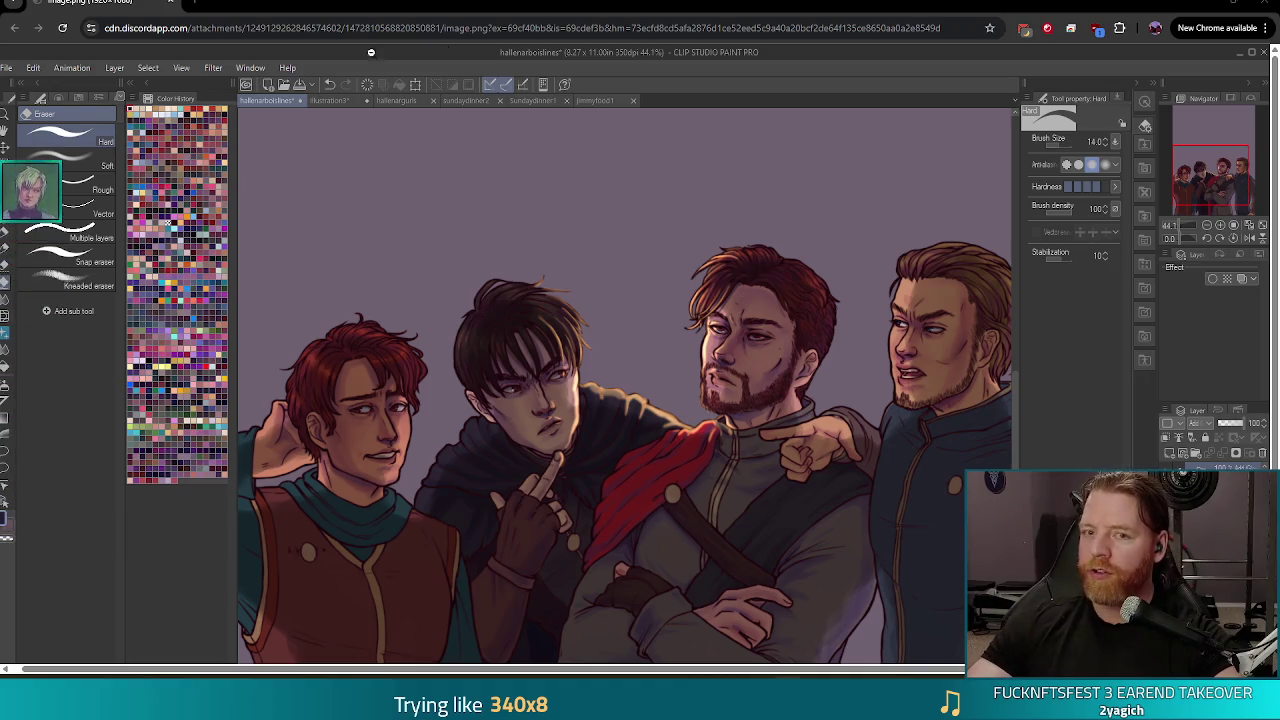
pyautogui.hotkey('ctrl', 'w')
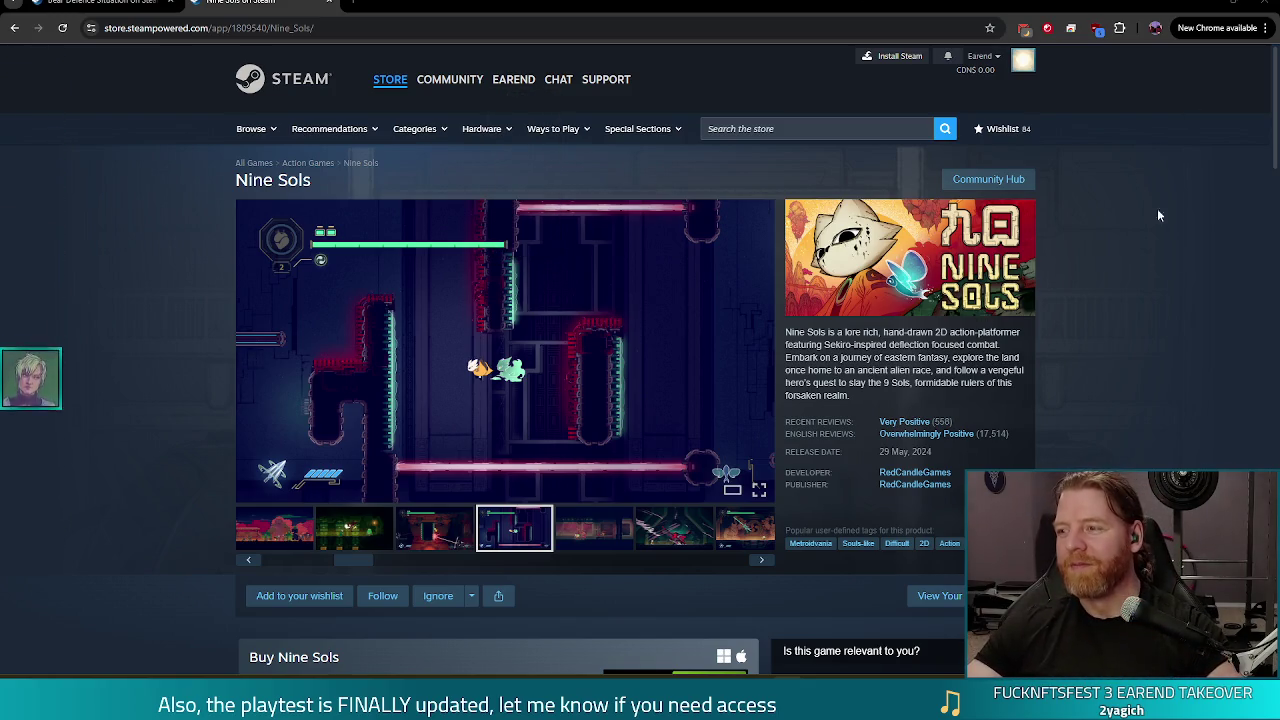
pyautogui.click(1268, 5)
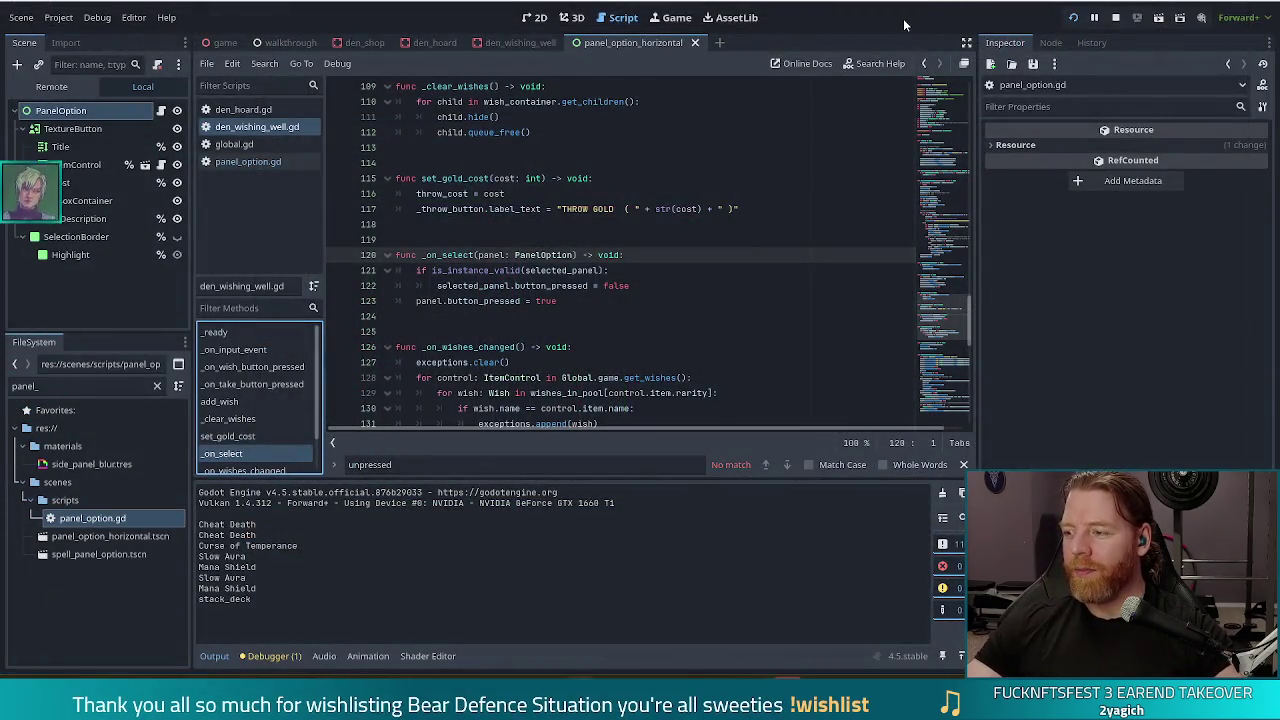